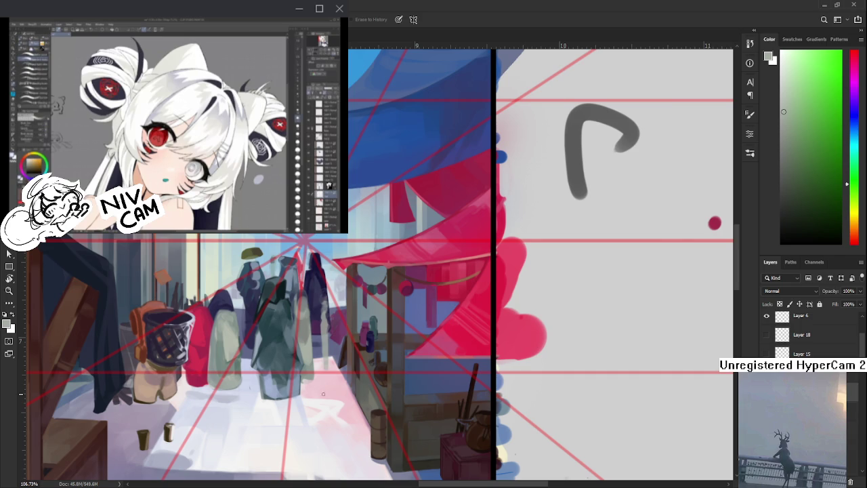
Zoom and pan around the market street to inspect the figures
left_click_drag(324, 394, 323, 314)
key("b")
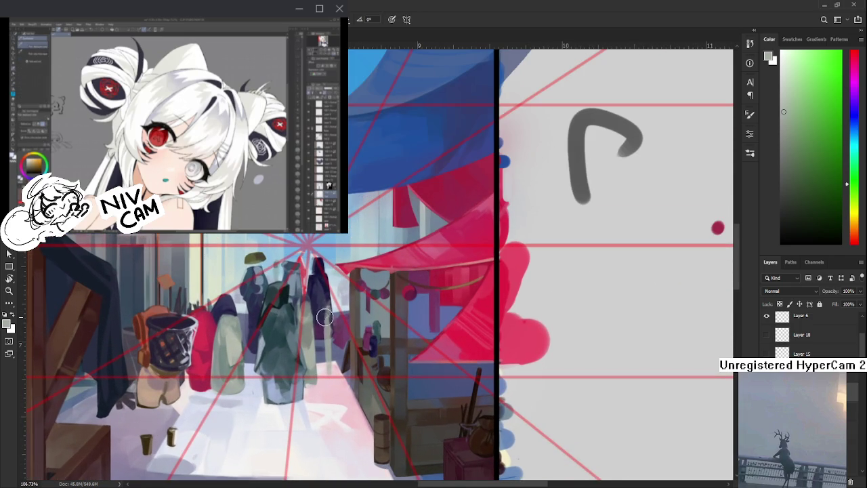
key("e")
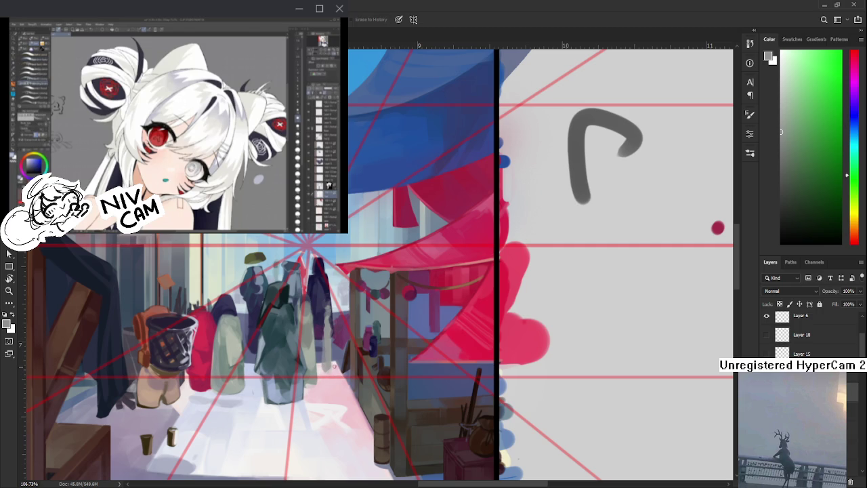
scroll(337, 377, "down", 1)
scroll(373, 339, "down", 3)
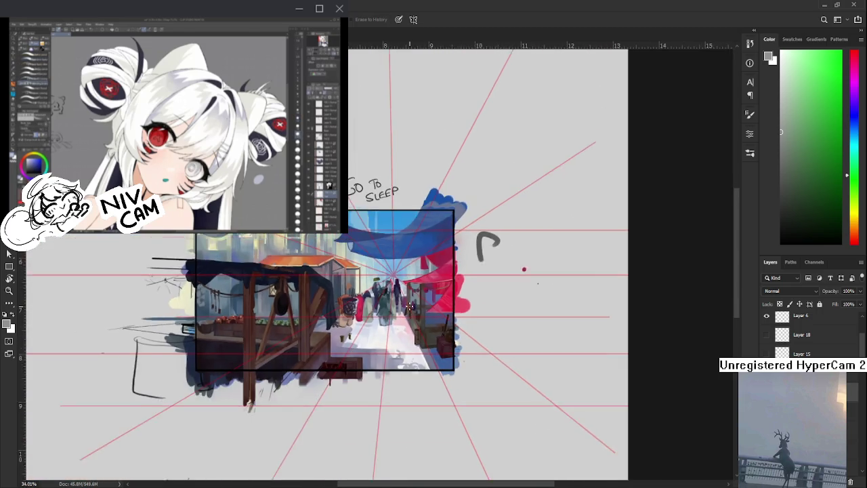
scroll(410, 307, "down", 2)
scroll(409, 306, "down", 1)
scroll(407, 304, "up", 2)
scroll(404, 300, "up", 2)
scroll(401, 296, "up", 2)
mouse_move(401, 296)
left_mouse_down()
mouse_move(622, 314)
mouse_move(503, 305)
mouse_move(659, 302)
mouse_move(668, 288)
mouse_move(478, 290)
left_mouse_up()
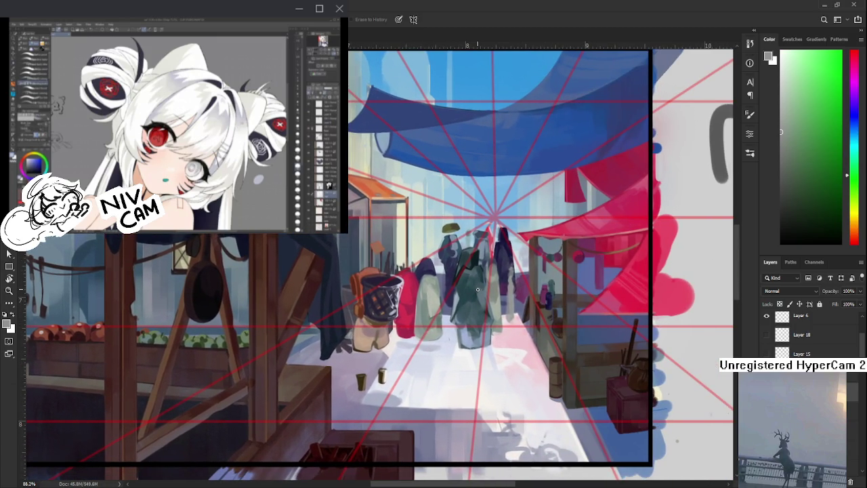
scroll(478, 290, "down", 1)
scroll(475, 299, "down", 2)
scroll(461, 312, "down", 2)
scroll(458, 311, "up", 1)
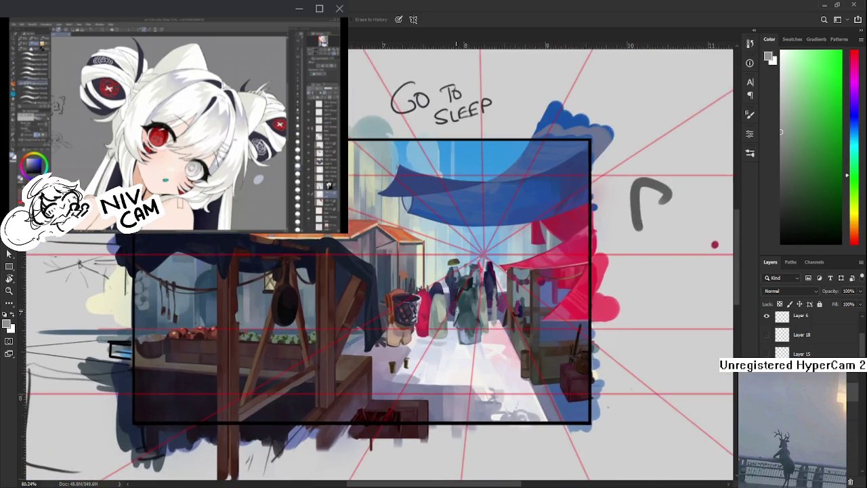
scroll(457, 315, "up", 1)
scroll(454, 320, "up", 1)
scroll(448, 325, "up", 1)
scroll(446, 327, "down", 2)
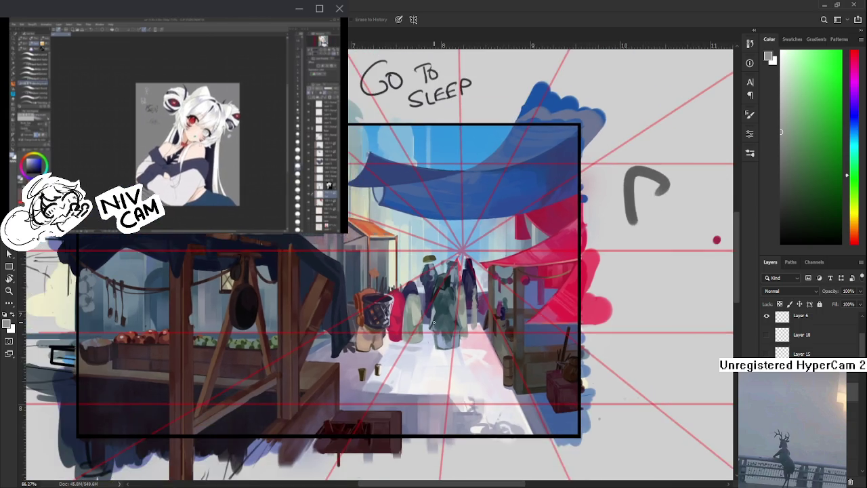
scroll(446, 327, "up", 1)
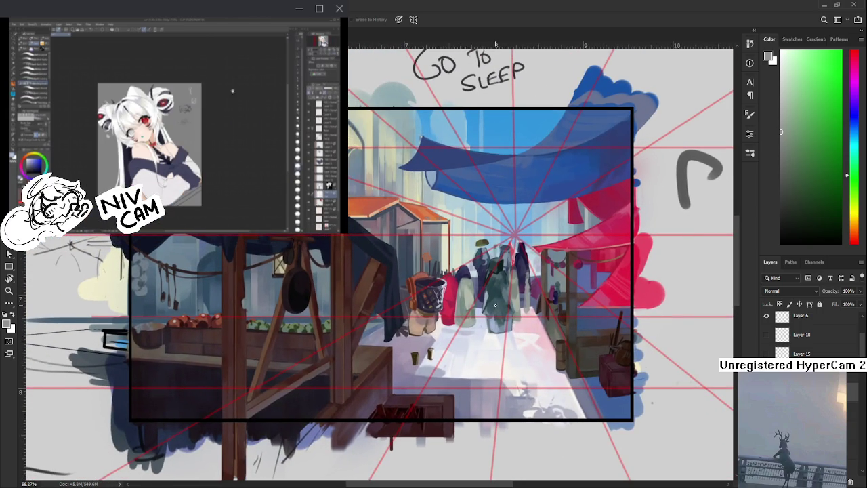
scroll(461, 364, "up", 2)
scroll(460, 365, "down", 1)
left_click_drag(460, 365, 444, 355)
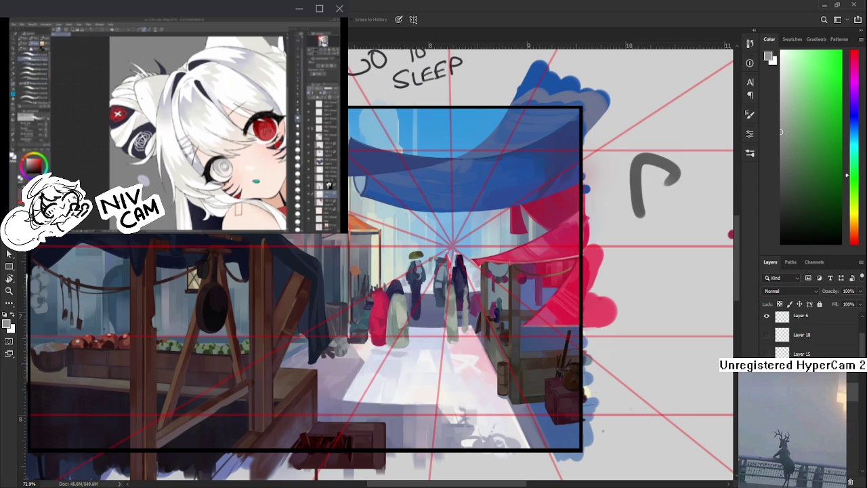
scroll(521, 254, "up", 2)
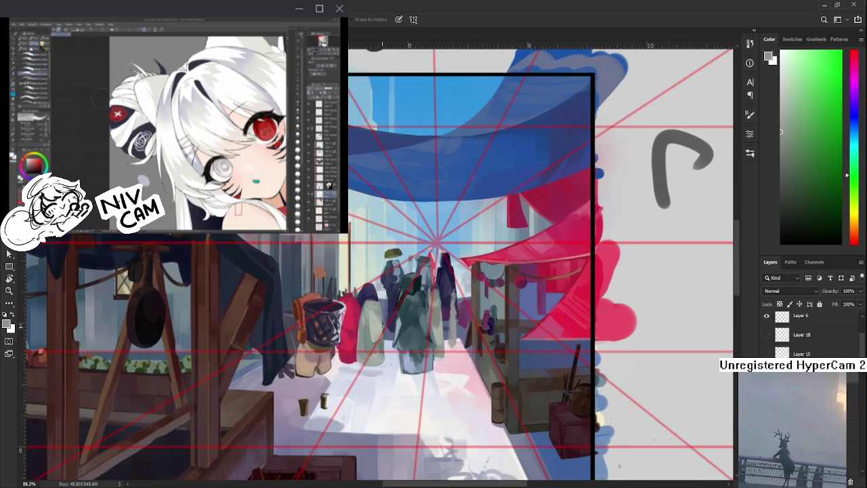
scroll(381, 328, "down", 2)
scroll(382, 326, "up", 1)
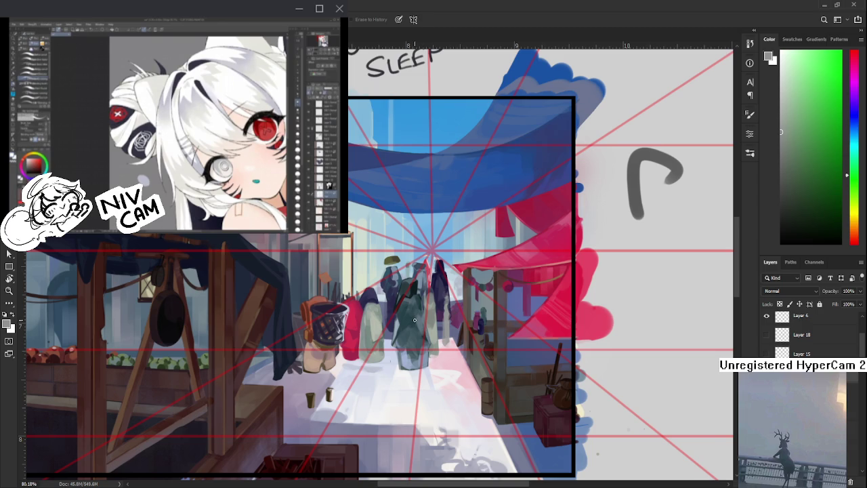
Sample a dark teal from the figures and paint a trial stroke down the grey-green figure
left_click(392, 327, "alt")
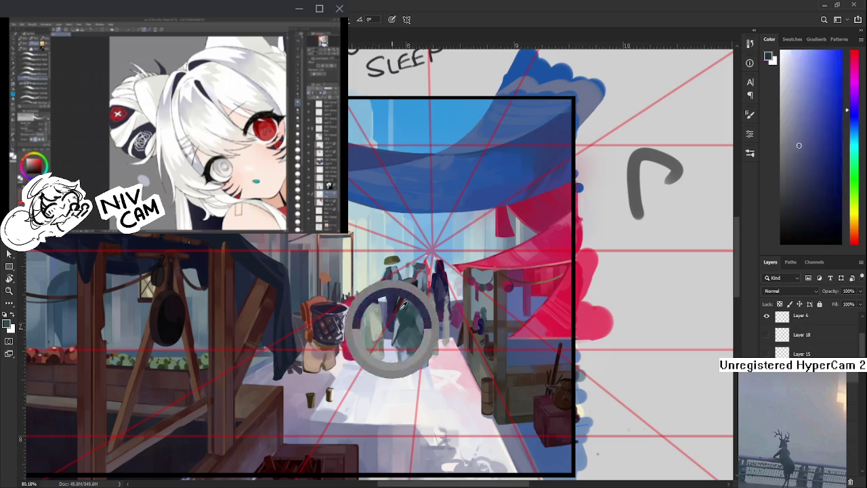
left_click_drag(371, 325, 371, 394)
left_click(377, 392, "alt")
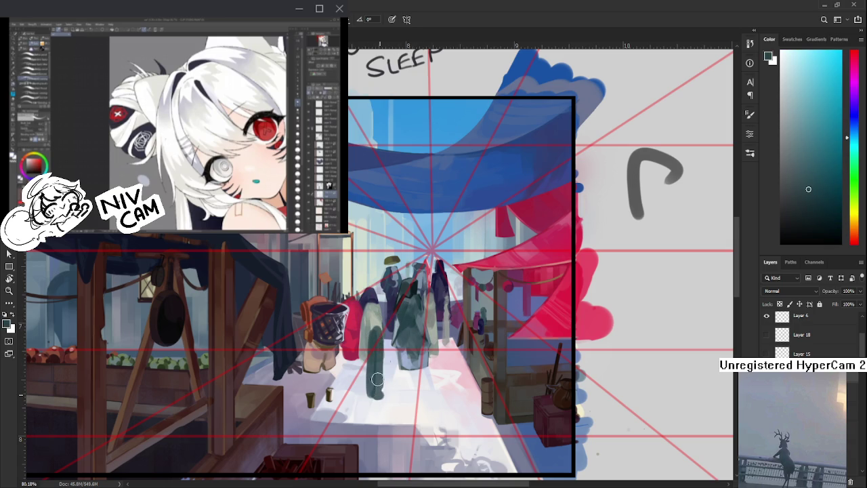
mouse_move(377, 396)
left_mouse_down()
mouse_move(375, 331)
mouse_move(383, 393)
left_mouse_up()
Erase the dark teal stroke from the grey-green figure
key("e")
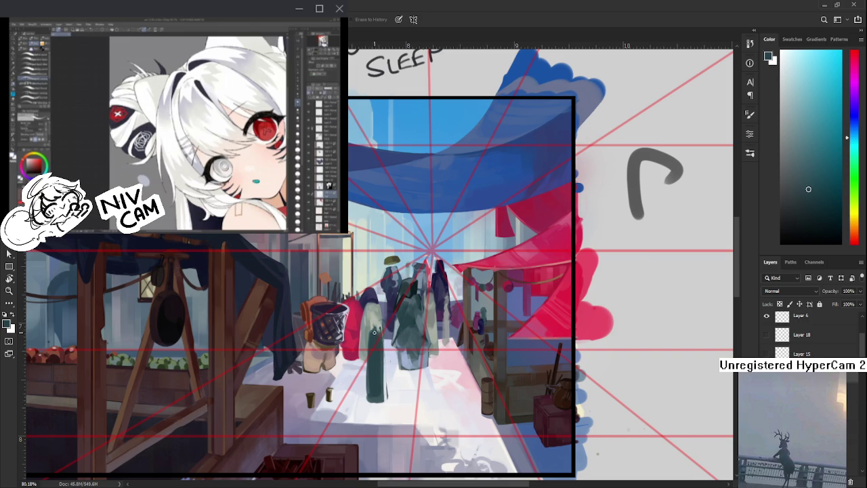
left_click_drag(376, 328, 374, 404)
mouse_move(368, 345)
left_mouse_down()
mouse_move(373, 401)
mouse_move(381, 402)
left_mouse_up()
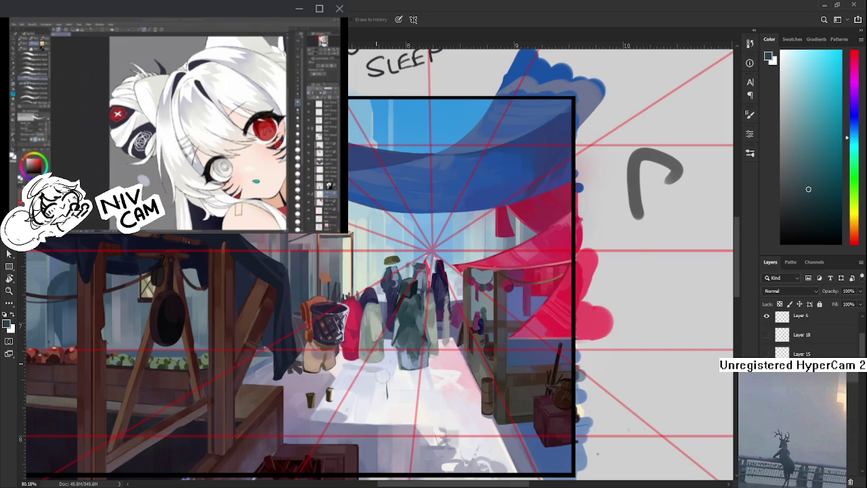
Sample the street figures' dark blue, then the red bag's crimson
left_click_drag(381, 362, 352, 339)
scroll(371, 328, "down", 5)
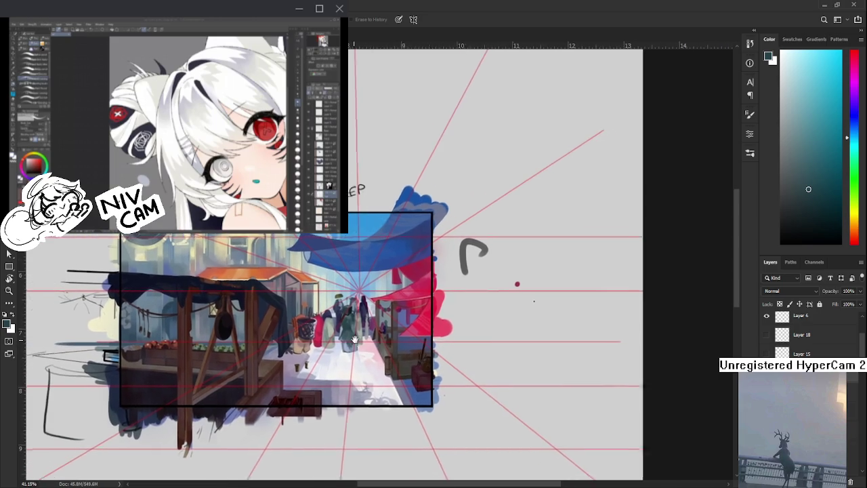
scroll(500, 237, "up", 5)
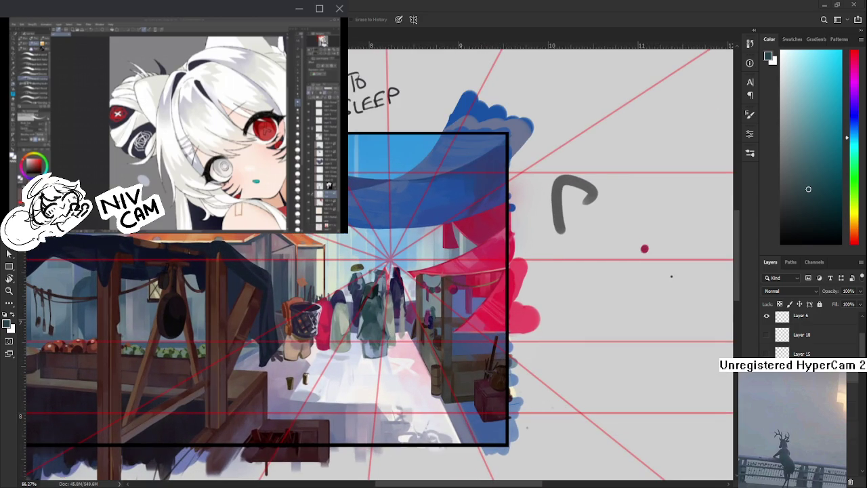
scroll(375, 306, "up", 1)
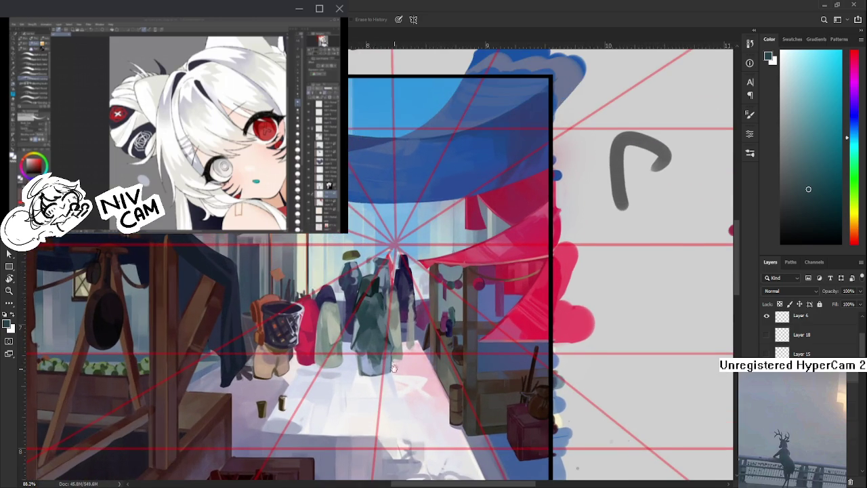
scroll(357, 334, "up", 1)
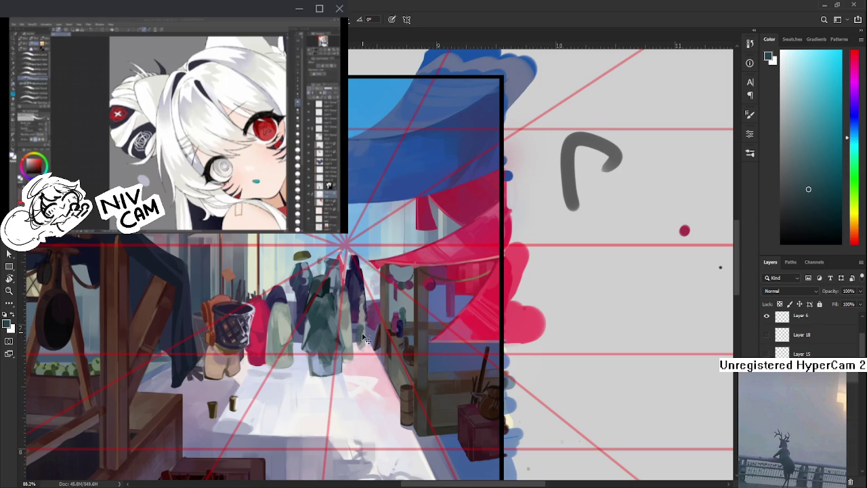
scroll(369, 343, "down", 1)
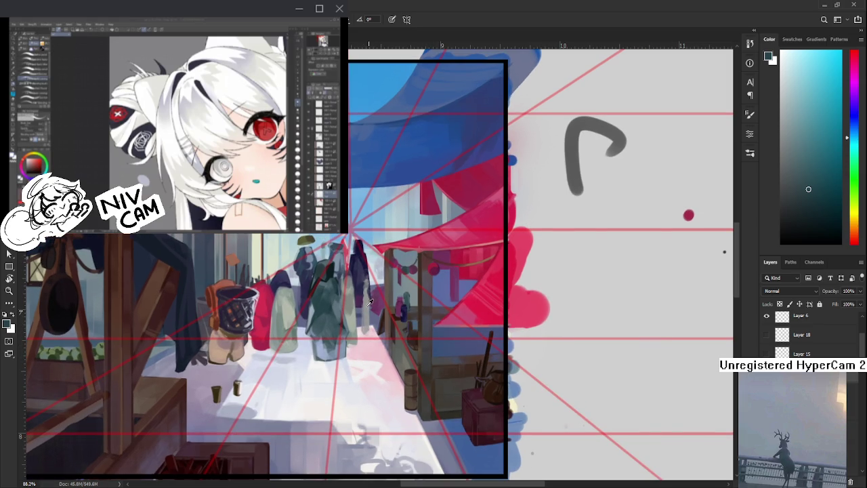
left_click(358, 266, "alt")
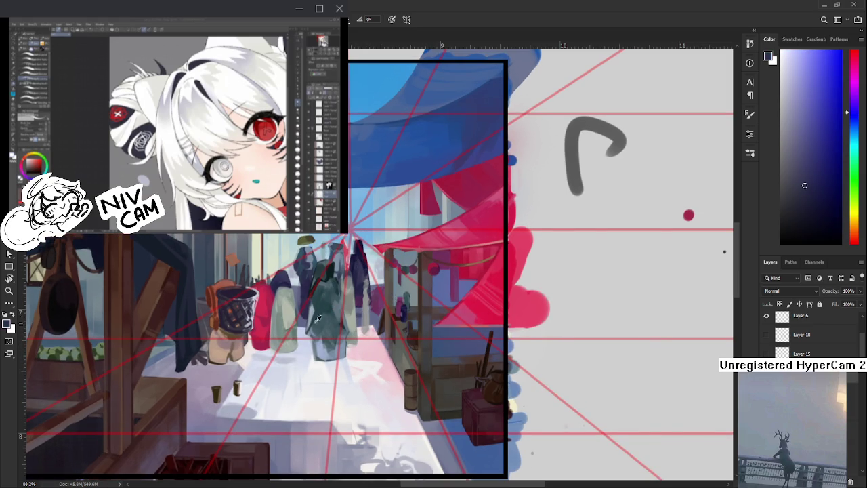
left_click(261, 305, "alt")
Paint a crimson arch-shaped figure by the stall, undoing the trial vertical strokes
left_click_drag(361, 318, 363, 376)
key("ctrl+z")
key("ctrl+z")
mouse_move(367, 313)
left_mouse_down()
mouse_move(361, 379)
mouse_move(379, 325)
mouse_move(362, 377)
left_mouse_up()
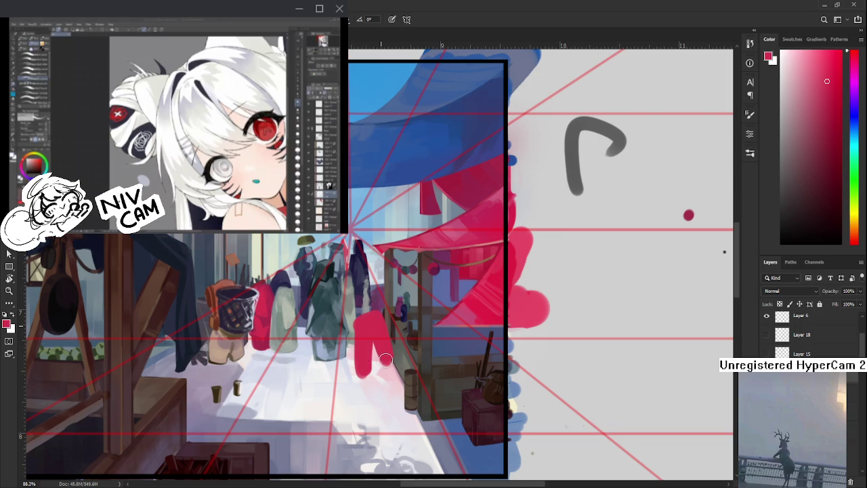
key("ctrl+z")
key("ctrl+z")
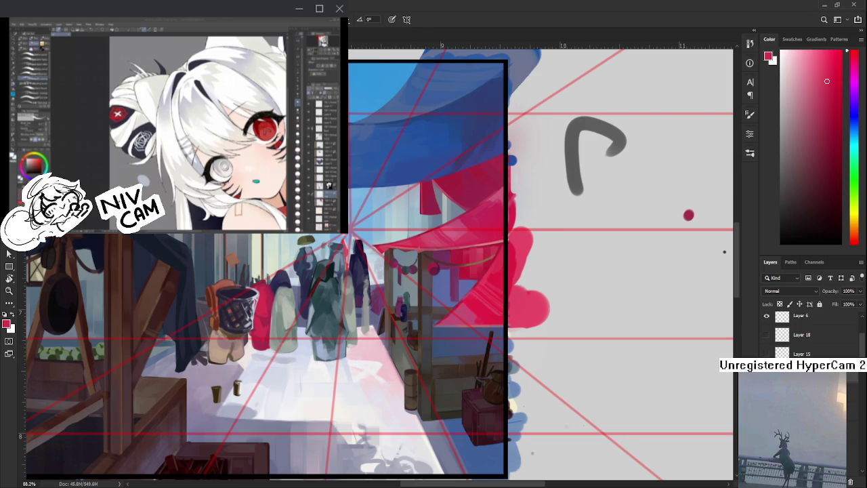
mouse_move(342, 309)
left_mouse_down()
mouse_move(344, 372)
mouse_move(349, 311)
mouse_move(379, 353)
mouse_move(345, 385)
mouse_move(383, 380)
mouse_move(384, 363)
mouse_move(347, 377)
mouse_move(366, 386)
mouse_move(374, 383)
mouse_move(342, 369)
mouse_move(376, 363)
mouse_move(376, 373)
mouse_move(396, 377)
left_mouse_up()
key("ctrl+z")
Refine the red figure's outline by alternating the Eraser and Brush
key("e")
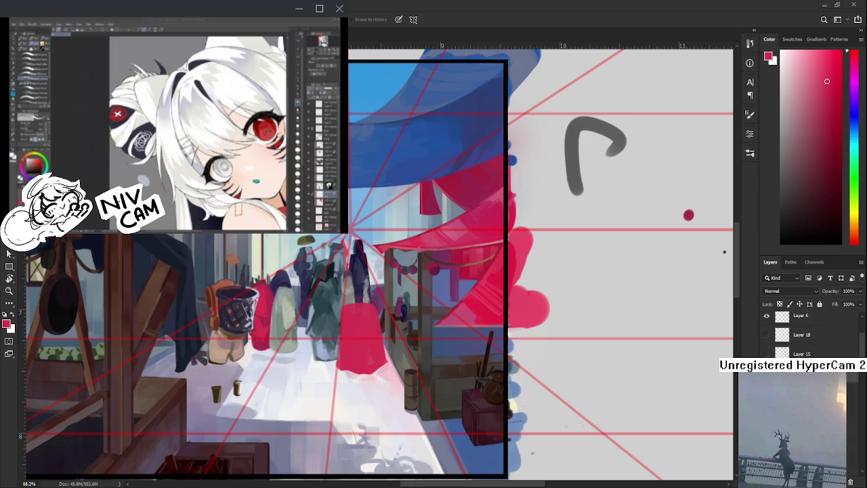
key("b")
key("e")
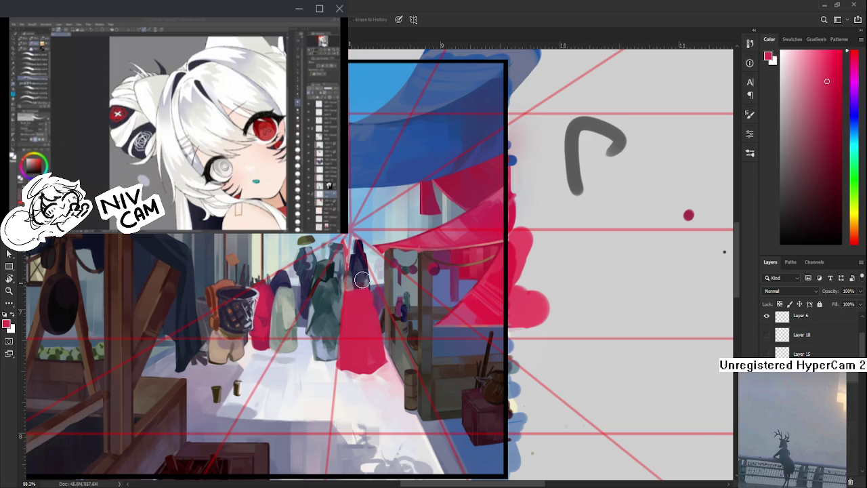
key("b")
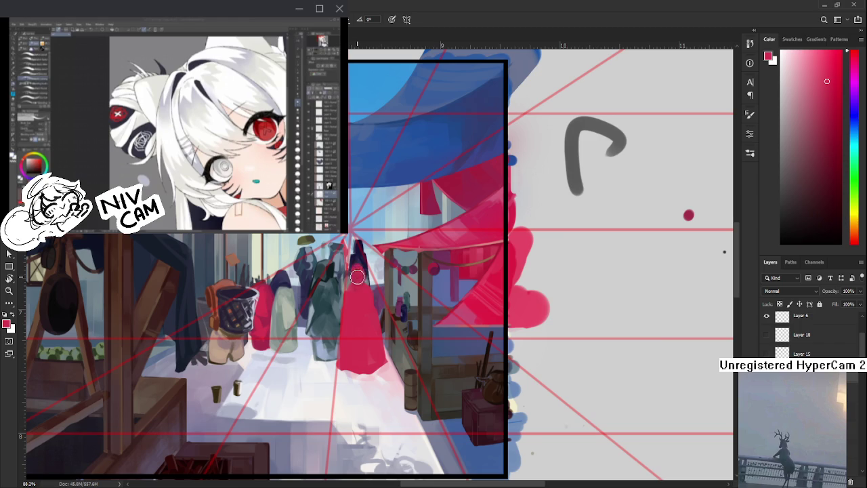
key("e")
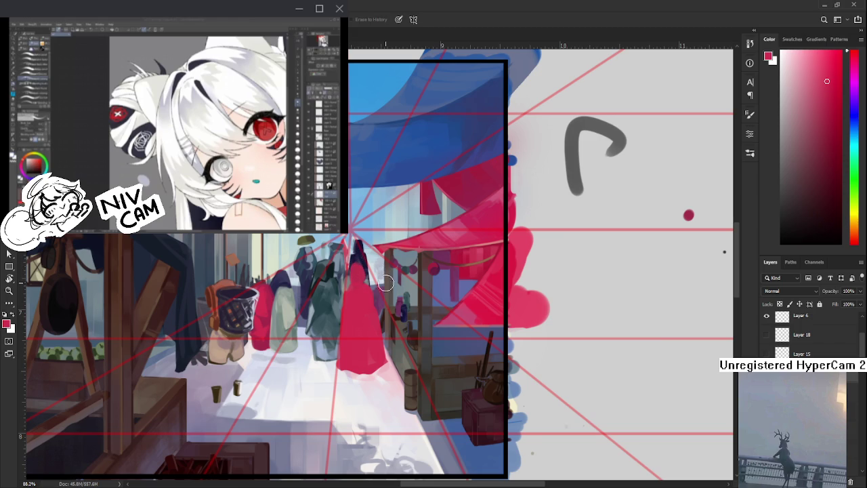
key("ctrl+t")
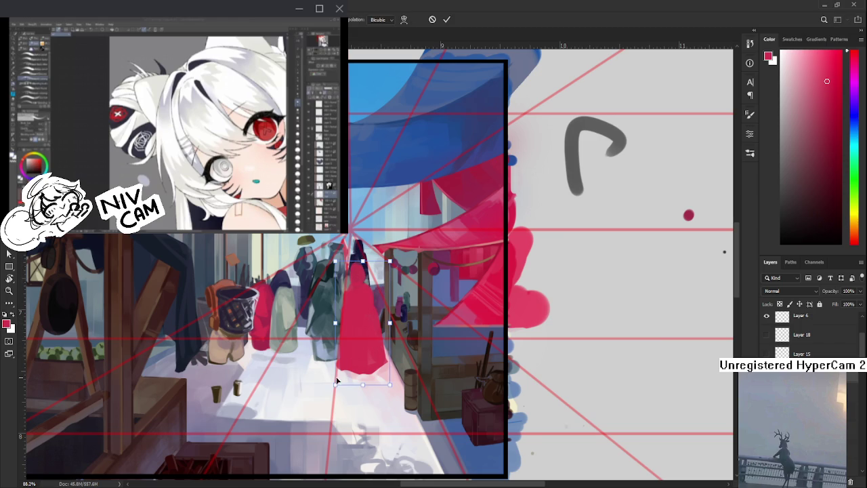
Enlarge the red figure, nudge it slightly right, narrow its right edge, and apply the transform
left_click_drag(339, 378, 329, 420)
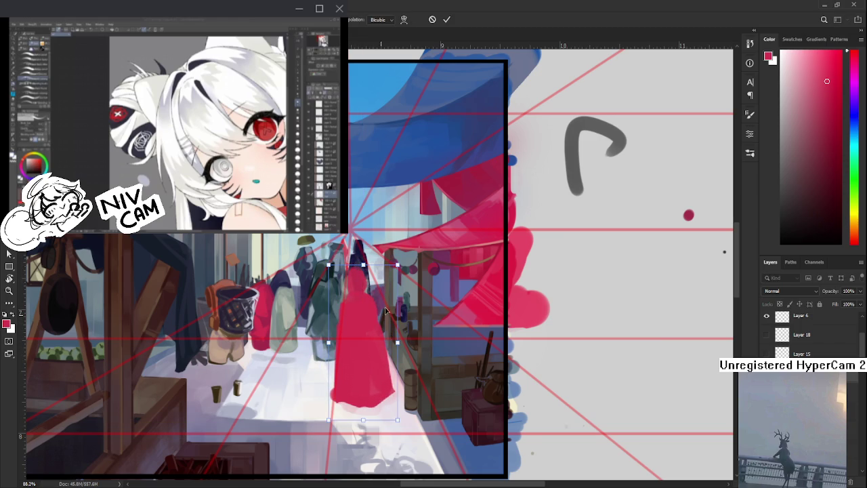
mouse_move(377, 329)
left_mouse_down()
mouse_move(360, 326)
mouse_move(382, 315)
left_mouse_up()
mouse_move(395, 274)
left_mouse_down()
mouse_move(408, 249)
mouse_move(378, 319)
left_mouse_up()
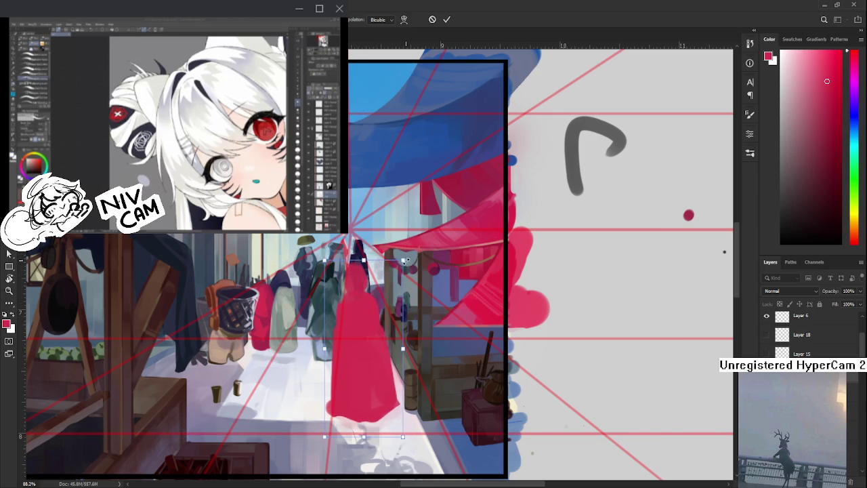
left_click_drag(378, 316, 380, 314)
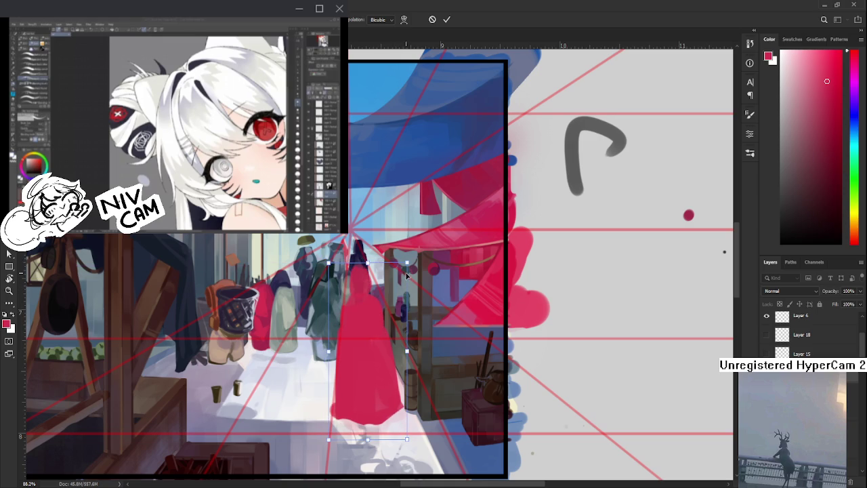
left_click_drag(407, 270, 404, 270)
key("Return")
key("e")
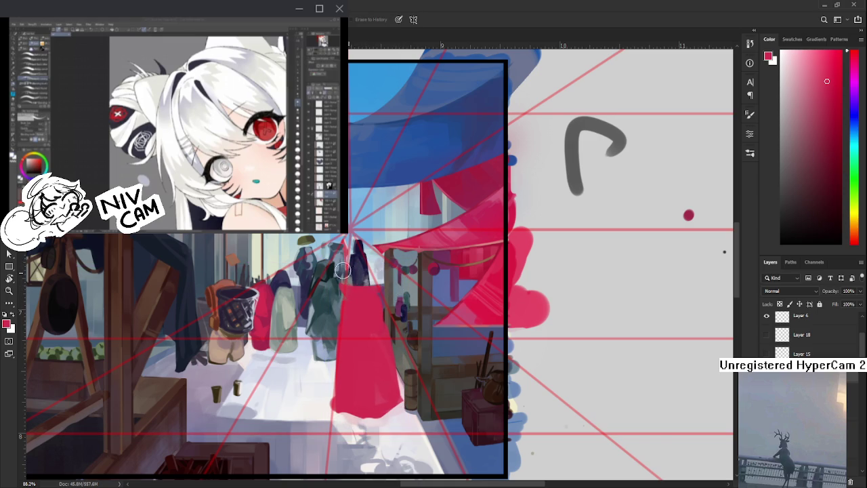
Paint short darker red strokes across the top of the dress, sampling reds from the figure
key("b")
left_click(421, 274, "alt")
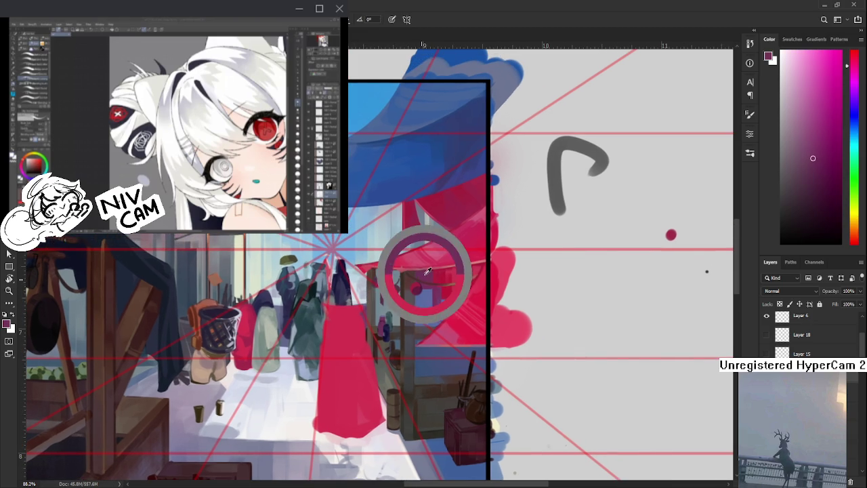
left_click(325, 310, "alt")
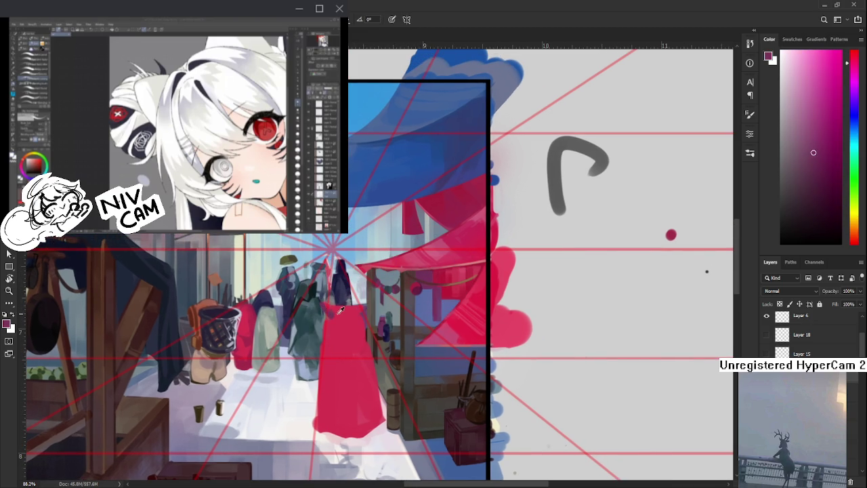
left_click(334, 313, "alt")
left_click_drag(333, 315, 351, 315)
left_click(335, 311, "alt")
left_click_drag(334, 315, 349, 317)
Sample several reds from the figure, settling on the dress red as paint colour
left_click(327, 313, "alt")
left_click(352, 314, "alt")
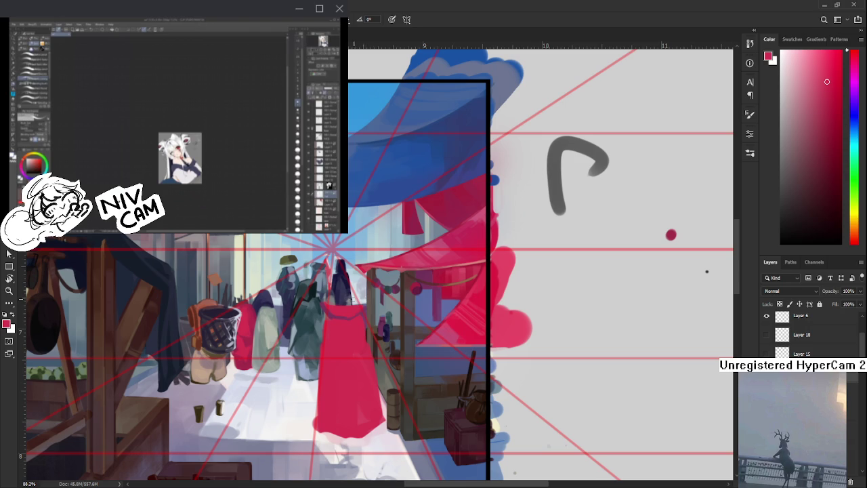
left_click(333, 308, "alt")
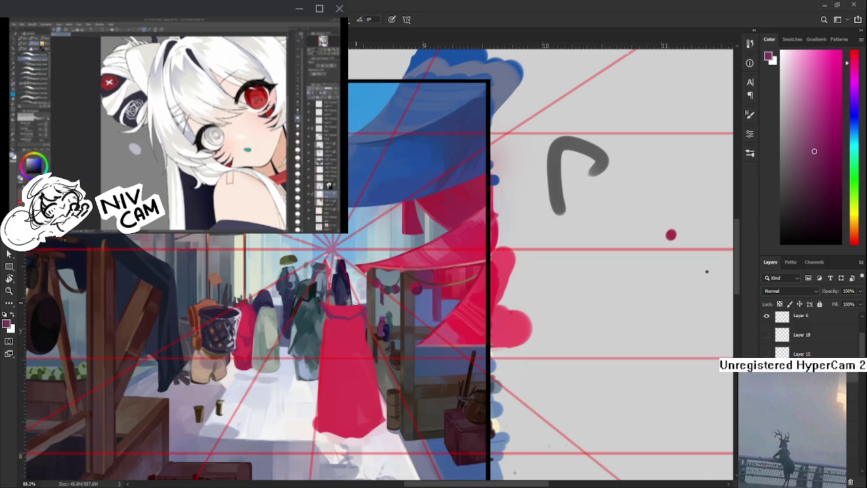
scroll(355, 303, "up", 1)
left_click(333, 339, "alt")
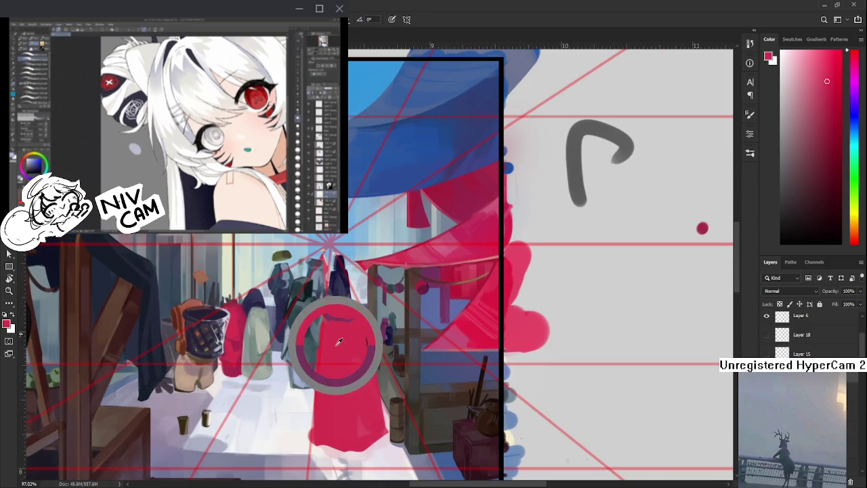
Sample a series of darker and lighter reds from the middle of the dress
left_click(325, 316, "alt")
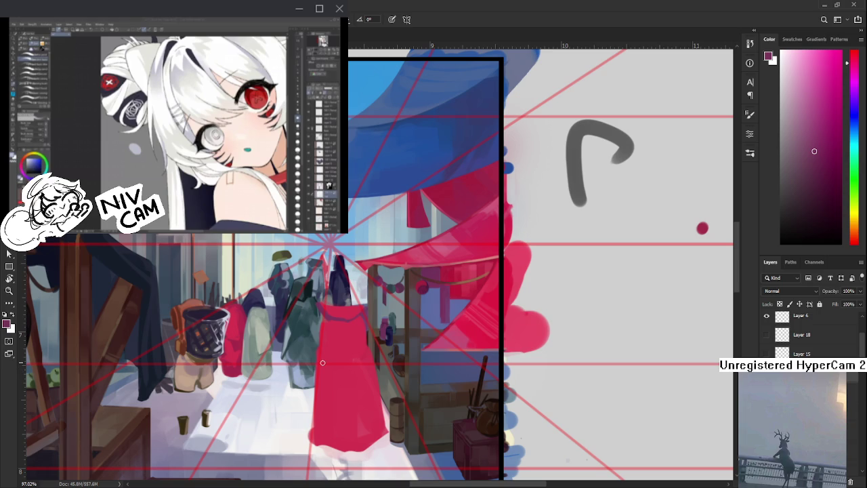
left_click(329, 304, "alt")
left_click(345, 333, "alt")
left_click(342, 332, "alt")
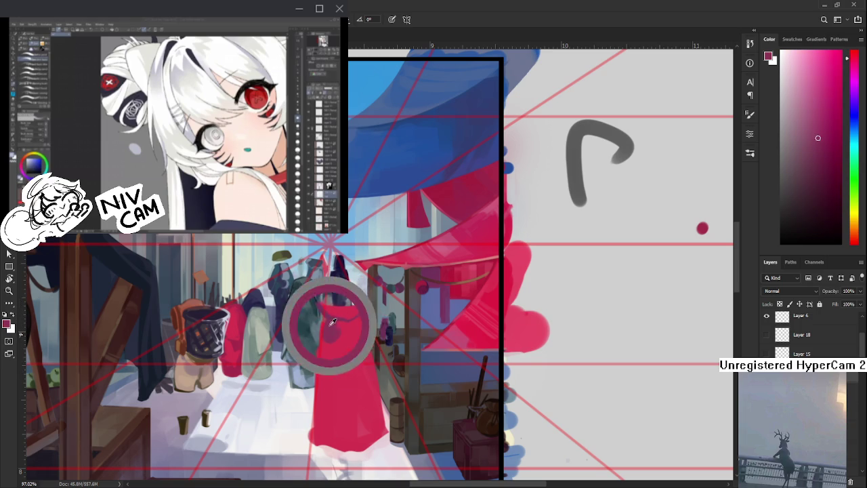
left_click(349, 333, "alt")
left_click(329, 333, "alt")
left_click(332, 336, "alt")
left_click(352, 345, "alt")
left_click(333, 339, "alt")
left_click(342, 367, "alt")
left_click(330, 349, "alt")
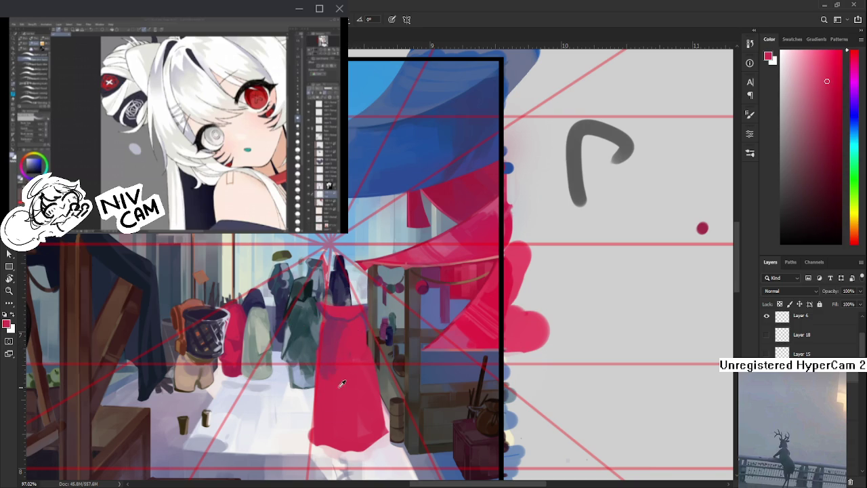
Paint light pink highlights down the dress's centre and left side
left_click_drag(329, 333, 332, 353)
left_click(338, 380, "alt")
left_click(335, 351, "alt")
left_click(332, 311, "alt")
left_click(343, 316, "alt")
left_click(347, 319, "alt")
left_click_drag(354, 380, 335, 374)
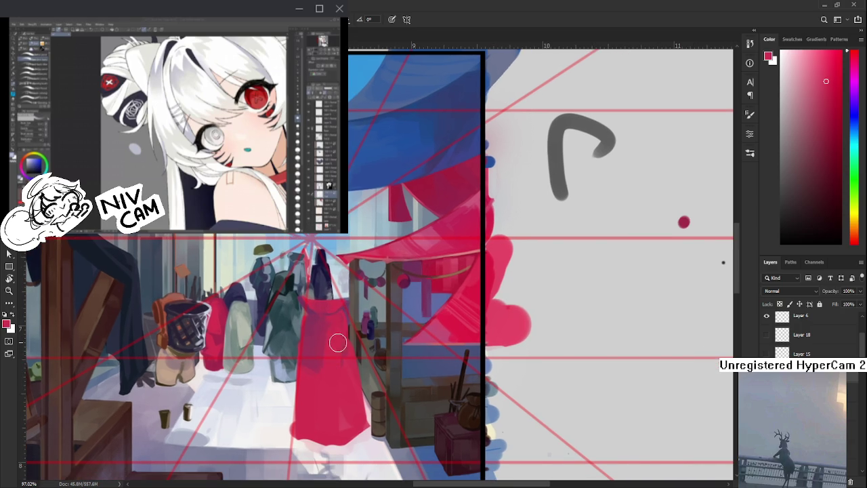
left_click(427, 240, "alt")
left_click_drag(335, 322, 330, 406)
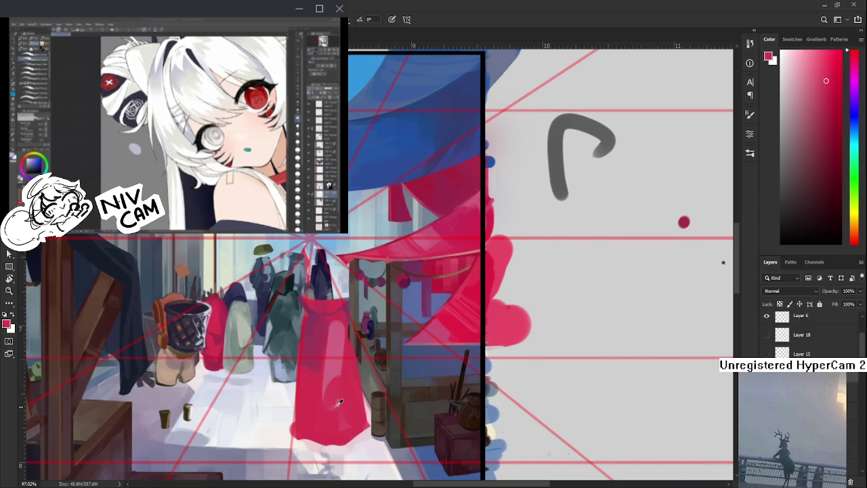
left_click_drag(317, 375, 311, 420)
Paint a pink highlight down the dress's right side and dab darker red onto its lower part
left_click(306, 420, "alt")
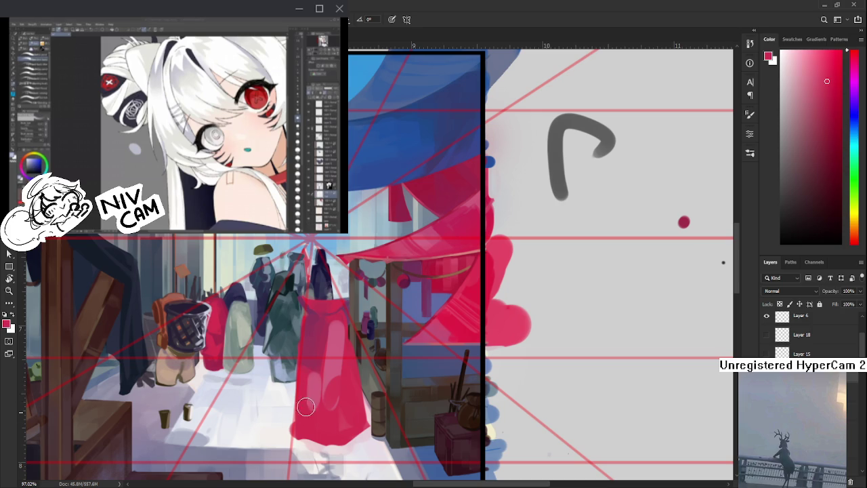
left_click(317, 384, "alt")
left_click(319, 402, "alt")
left_click(330, 397, "alt")
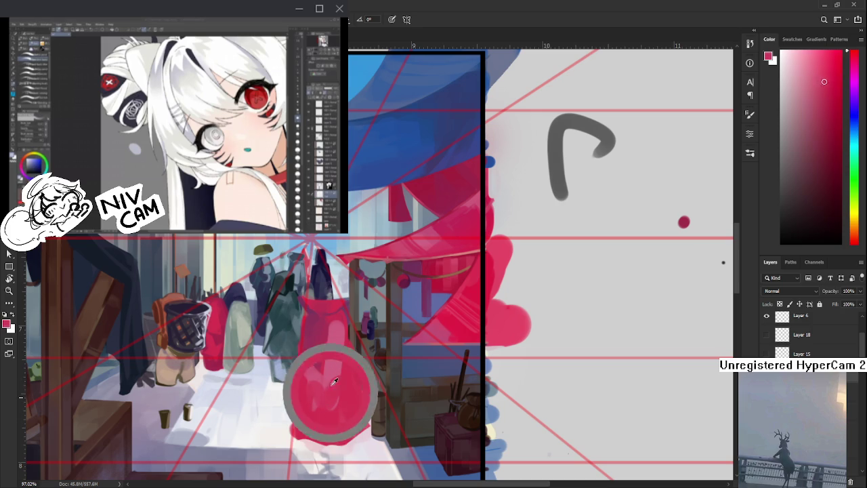
mouse_move(338, 355)
left_mouse_down()
mouse_move(353, 429)
mouse_move(343, 437)
mouse_move(330, 422)
mouse_move(343, 407)
left_mouse_up()
left_click(349, 387, "alt")
left_click(330, 426, "alt")
left_click(338, 423, "alt")
Sample alternating darker and lighter reds from the upper dress
left_click_drag(358, 369, 359, 391)
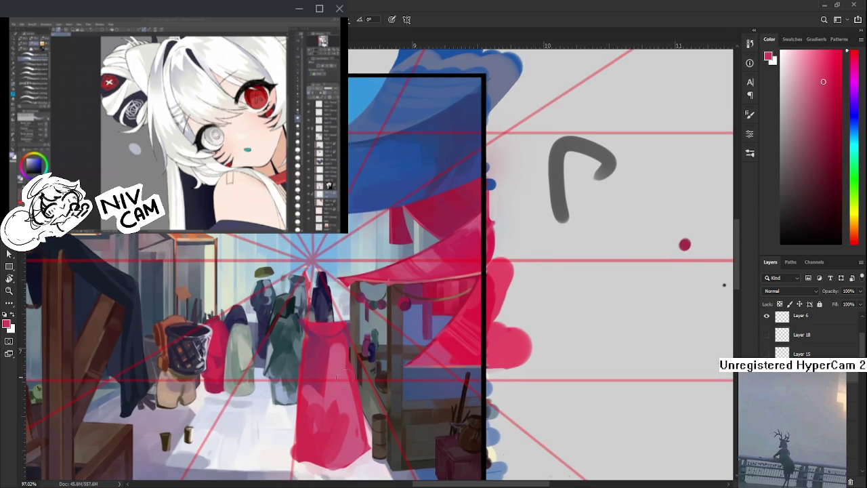
left_click(345, 373, "alt")
left_click(333, 336, "alt")
left_click(332, 355, "alt")
left_click(326, 364, "alt")
left_click(337, 339, "alt")
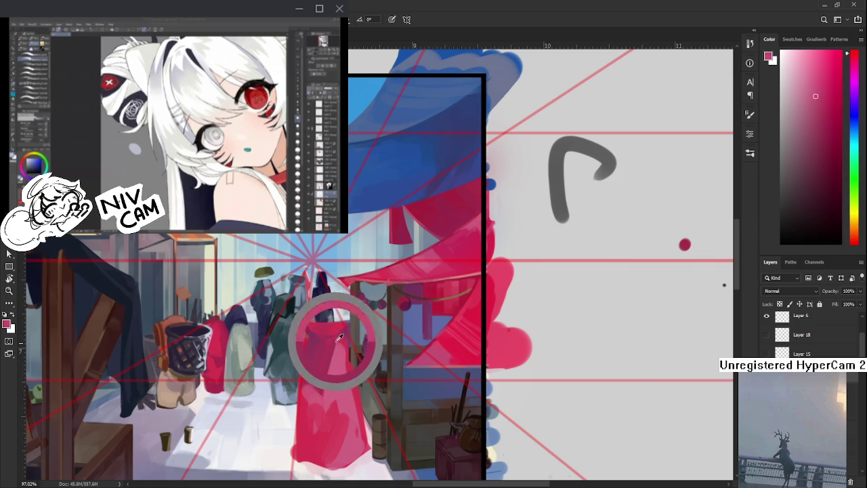
left_click(335, 342, "alt")
left_click(338, 334, "alt")
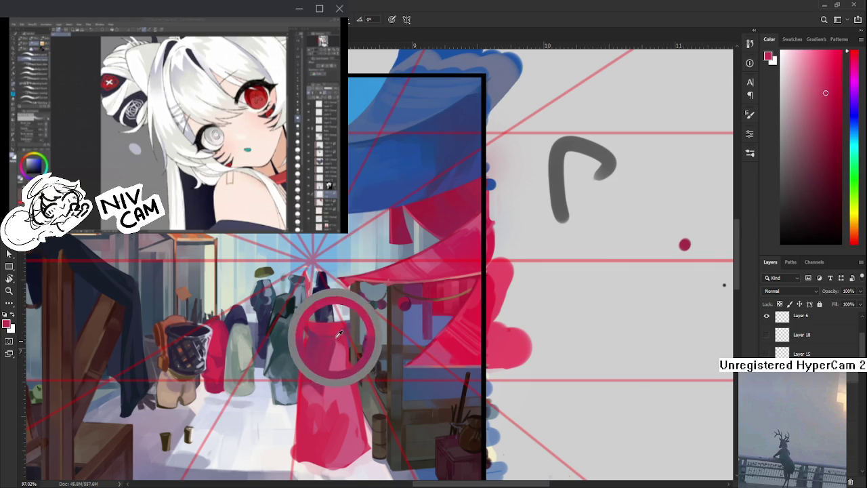
left_click(331, 342, "alt")
left_click_drag(340, 339, 336, 337)
Fine-tune a lighter pink sampled from the dress
left_click(334, 342, "alt")
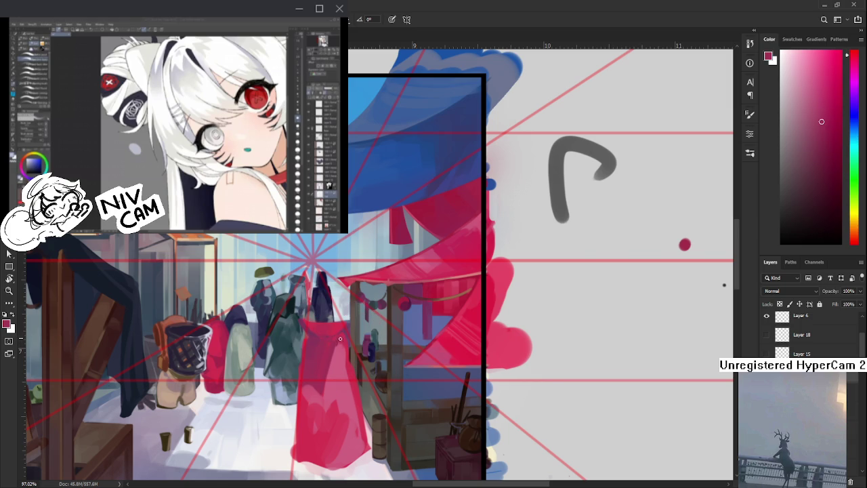
left_click(343, 345, "alt")
left_click(337, 342, "alt")
left_click(336, 342, "alt")
left_click(336, 354, "alt")
left_click_drag(334, 357, 342, 319)
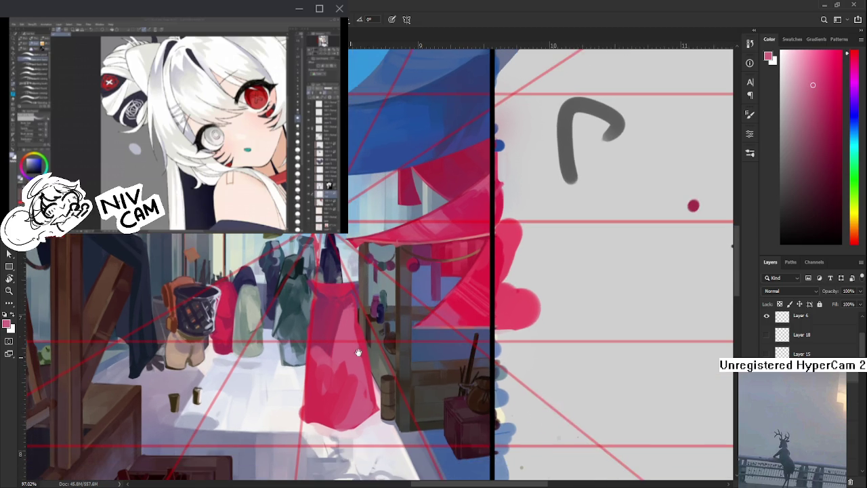
Resample the lighter pink and other reds from the dress, refining the choice
left_click(333, 349, "alt")
left_click(322, 400, "alt")
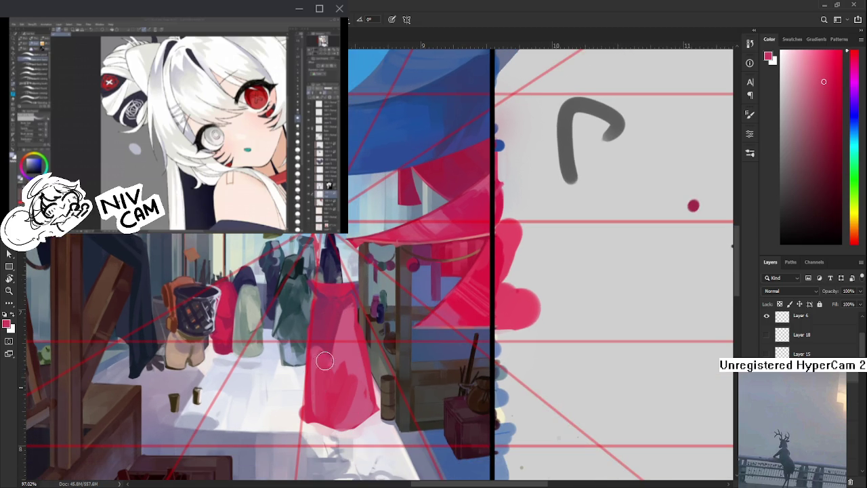
left_click(329, 359, "alt")
left_click(341, 353, "alt")
left_click(332, 371, "alt")
left_click(349, 378, "alt")
left_click(347, 359, "alt")
left_click(345, 347, "alt")
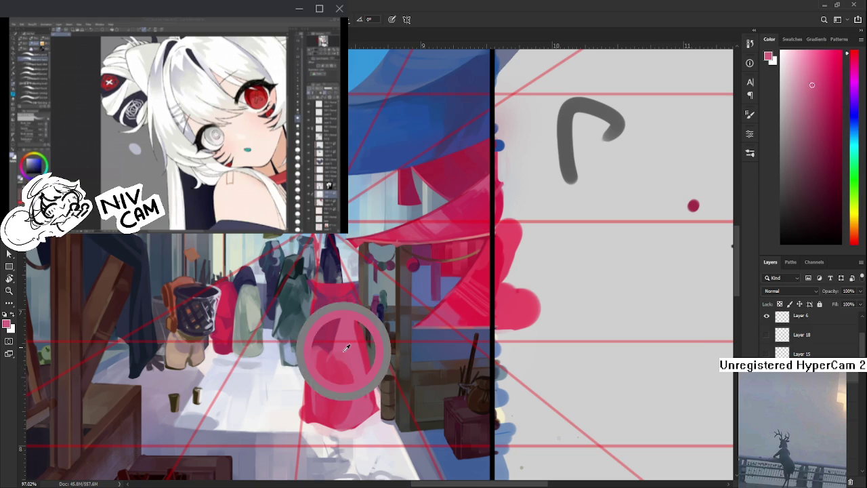
left_click(331, 349, "alt")
left_click(339, 354, "alt")
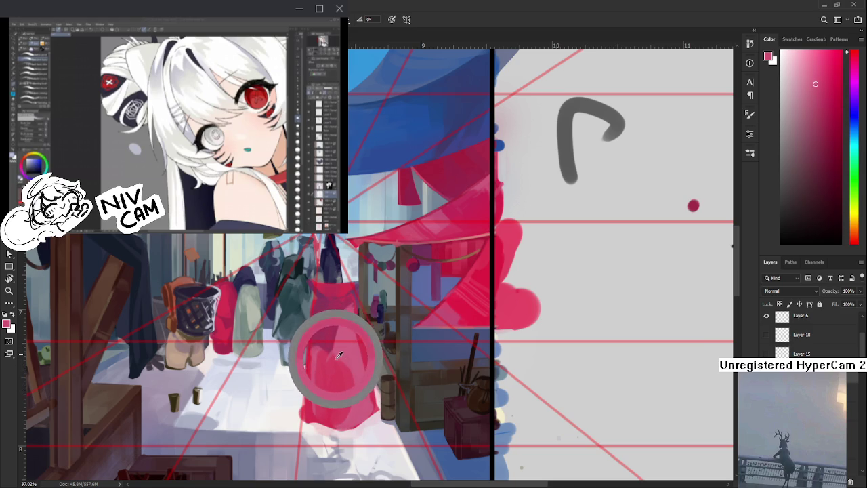
left_click(328, 388, "alt")
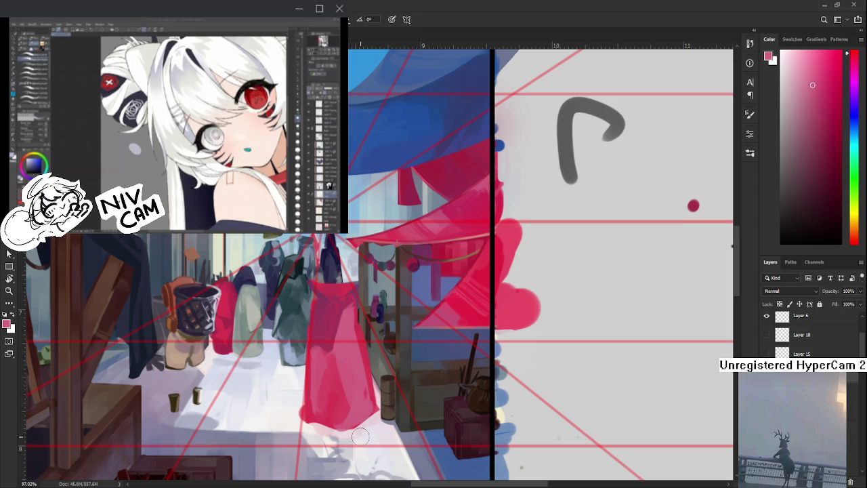
Shade the dress hem darker, then sample darker and brighter pinks from the hem
scroll(361, 434, "down", 5)
scroll(337, 408, "up", 4)
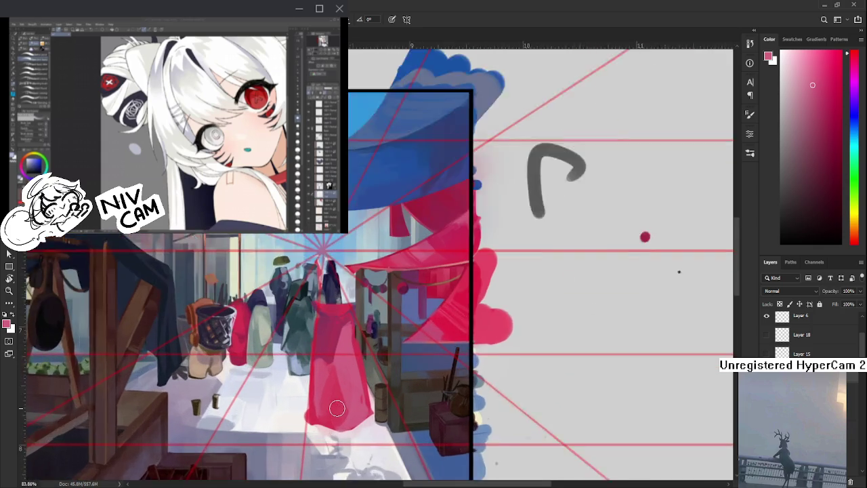
scroll(337, 408, "up", 2)
scroll(332, 379, "up", 1)
scroll(343, 349, "up", 2)
left_click_drag(344, 349, 343, 341)
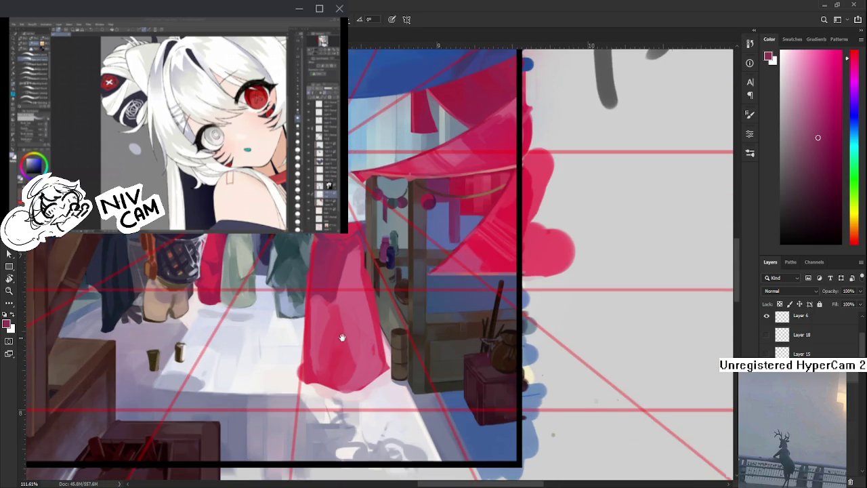
left_click_drag(347, 383, 383, 379)
left_click(343, 368, "alt")
left_click(360, 374, "alt")
left_click(374, 350, "alt")
left_click(358, 368, "alt")
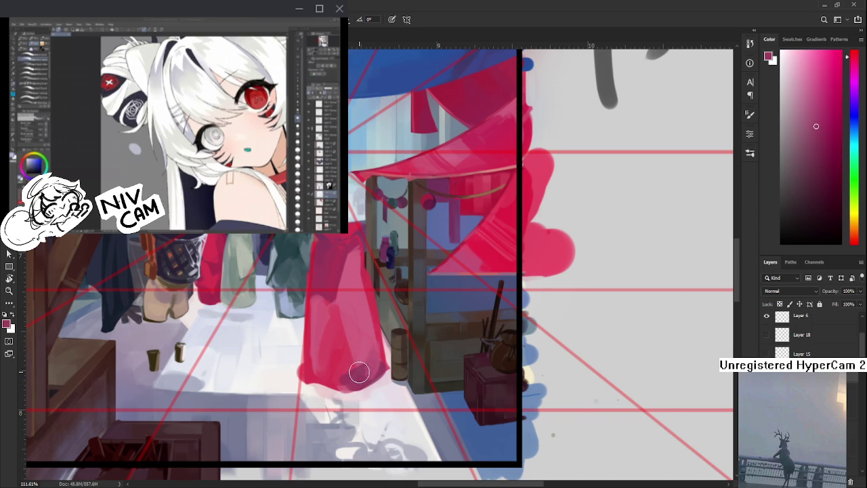
left_click(344, 371, "alt")
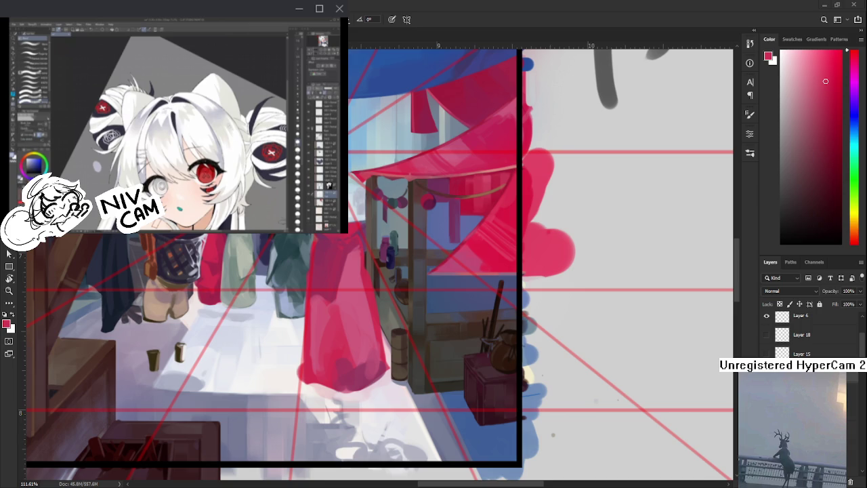
Sample a range of muted, lighter and darker reds from the dress
scroll(655, 232, "down", 3)
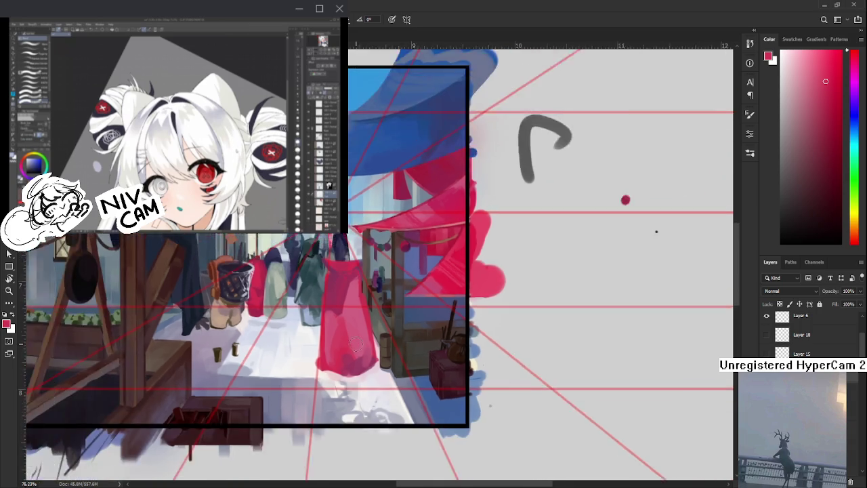
scroll(626, 240, "up", 1)
left_click(316, 361, "alt")
left_click(311, 336, "alt")
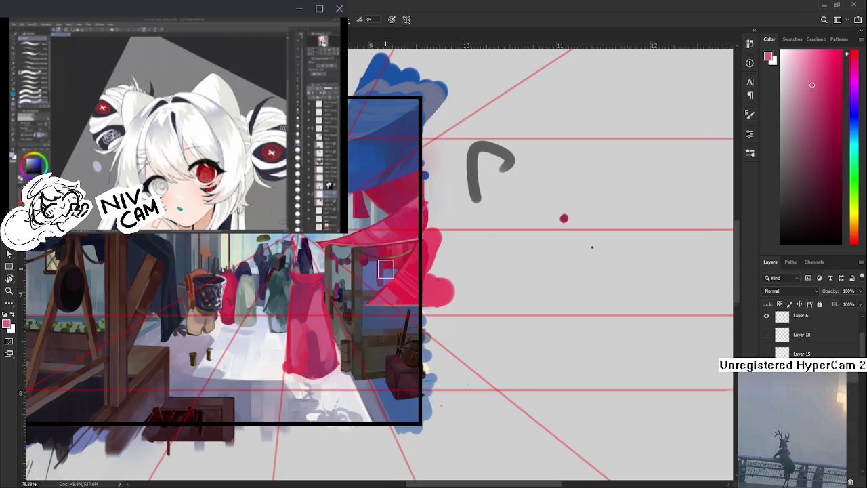
scroll(385, 269, "up", 2)
left_click(292, 340, "alt")
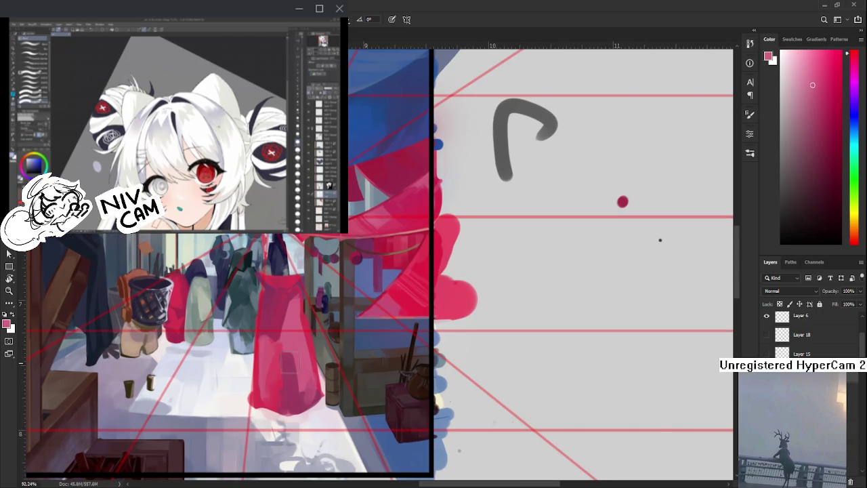
left_click(300, 403, "alt")
left_click(296, 324, "alt")
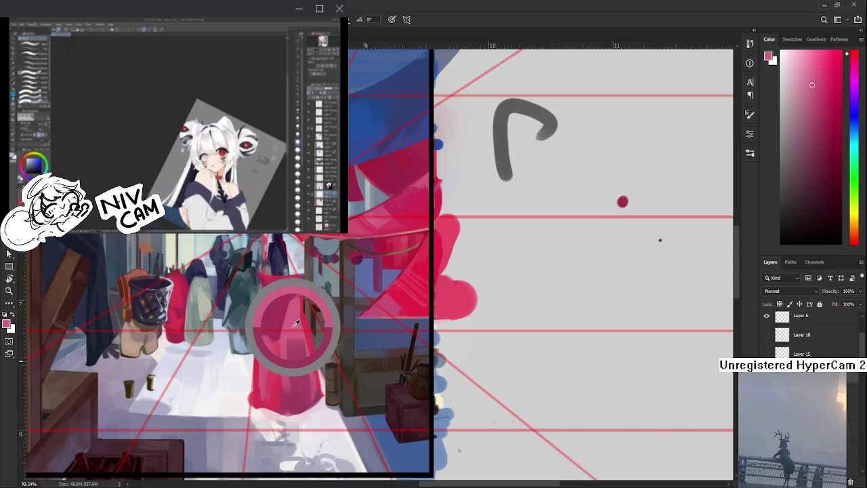
left_click(285, 323, "alt")
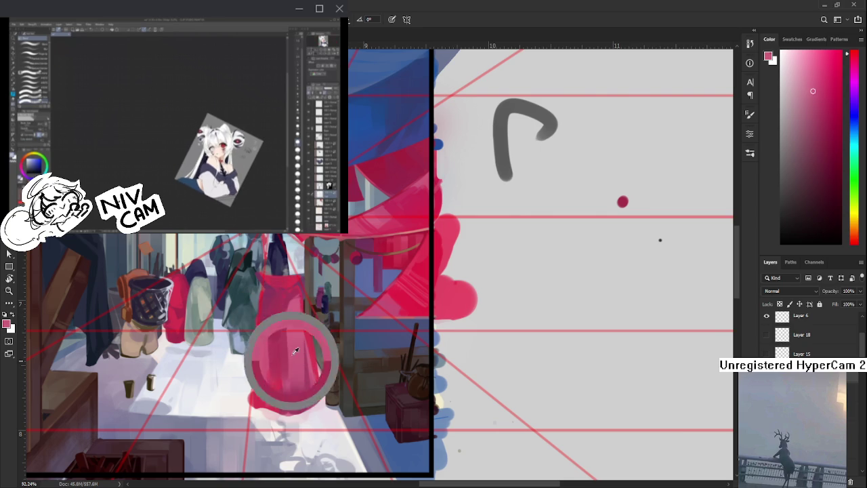
left_click(283, 339, "alt")
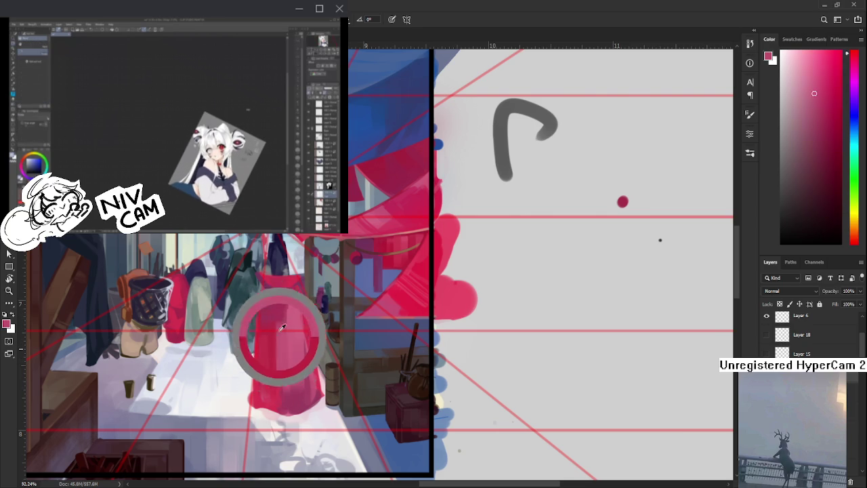
left_click(285, 320, "alt")
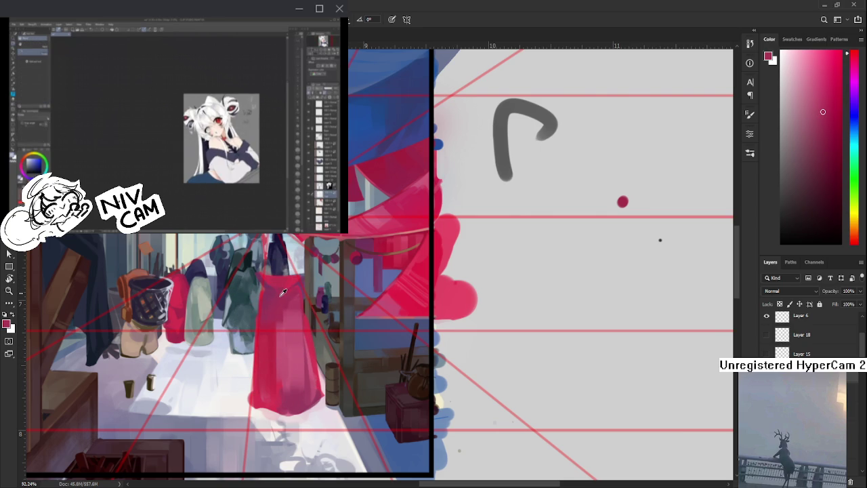
left_click(284, 284, "alt")
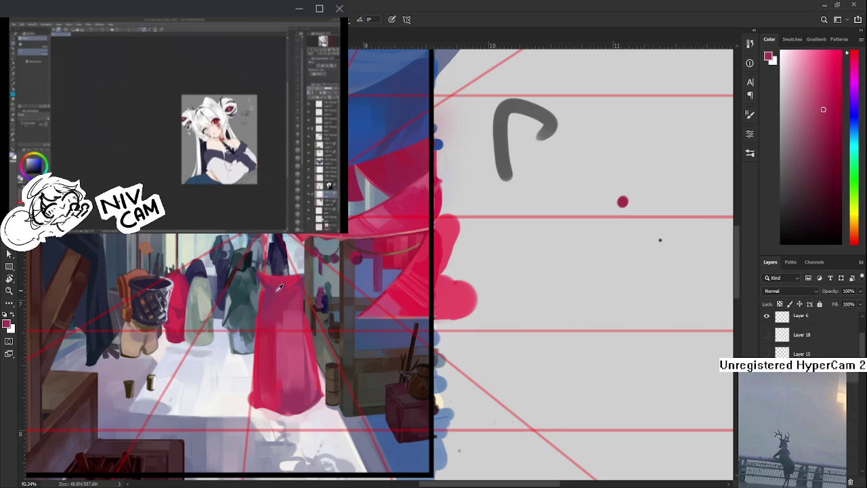
left_click(291, 278, "alt")
left_click_drag(269, 286, 314, 316)
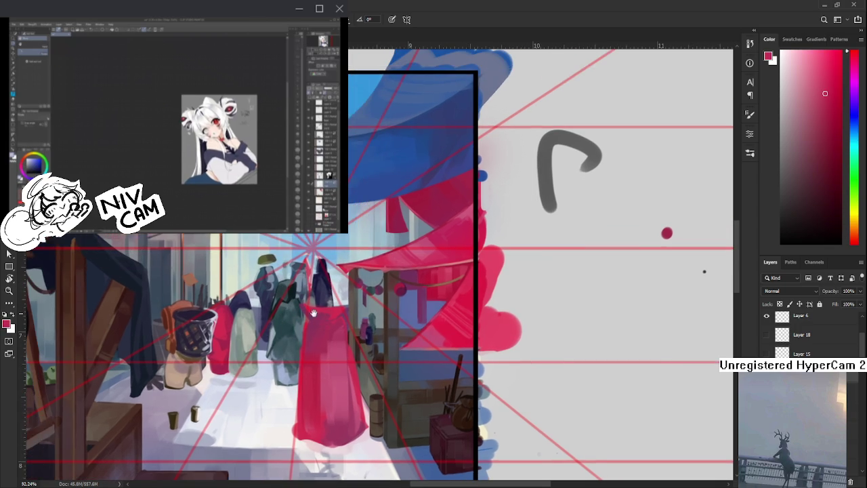
Choose a near-white pink and brush a pale highlight across the dress top
left_click(804, 59)
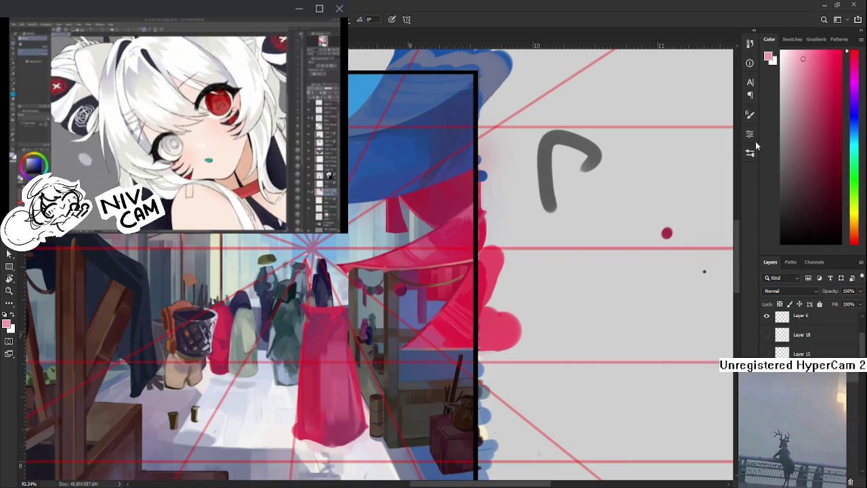
left_click(786, 51)
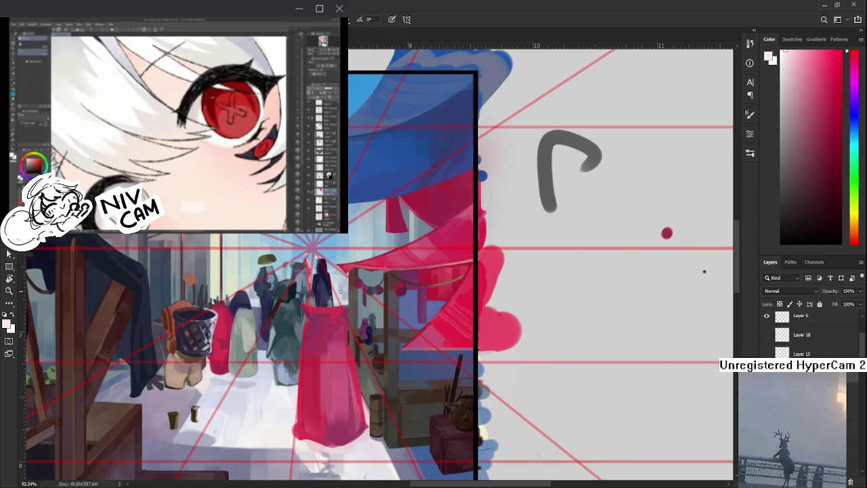
left_click_drag(343, 308, 311, 310)
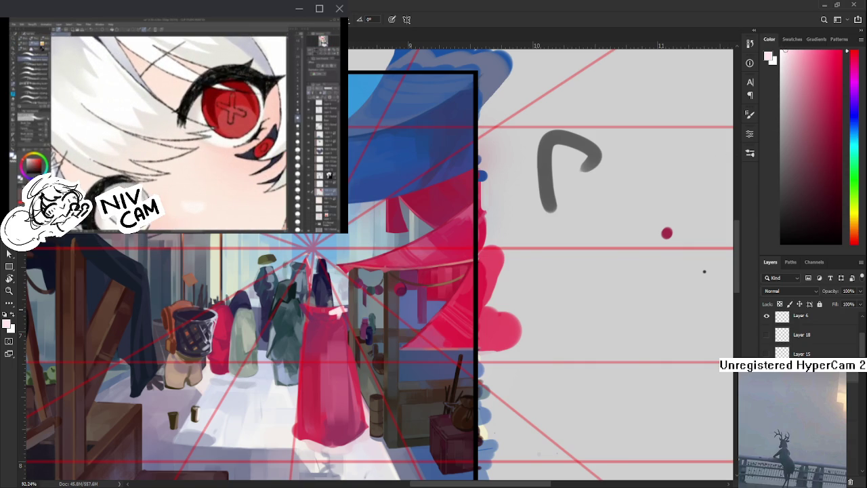
Resample the red-pinks and the new pale highlight pink from the dress
left_click(318, 309, "alt")
left_click(339, 310, "alt")
left_click(332, 309, "alt")
left_click(342, 307, "alt")
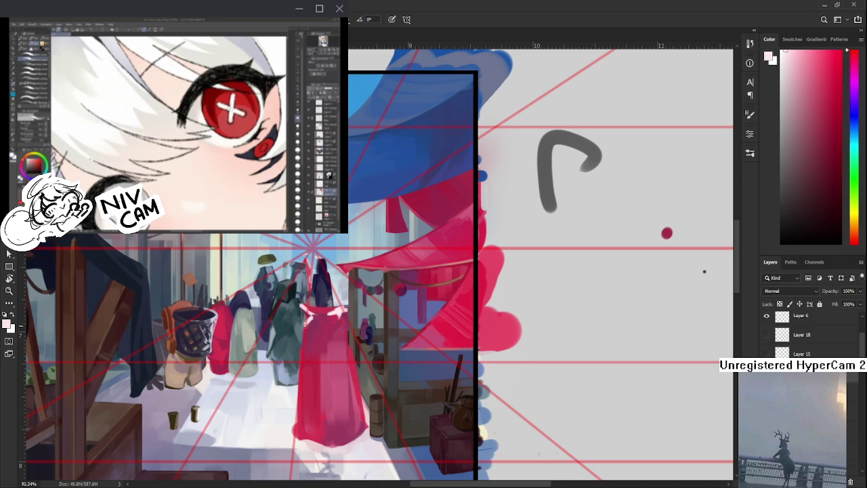
left_click(311, 345, "alt")
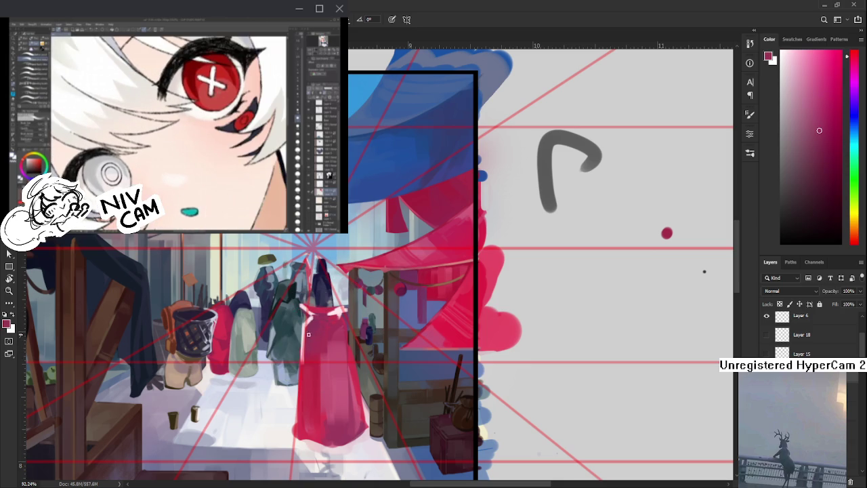
scroll(318, 326, "down", 1)
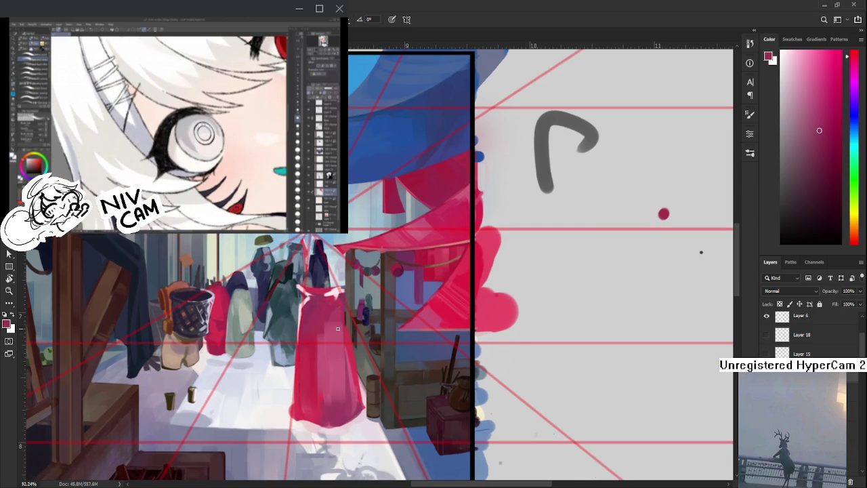
Sample several lighter and darker reds from the robe's upper part
scroll(338, 328, "down", 3)
scroll(298, 269, "up", 3)
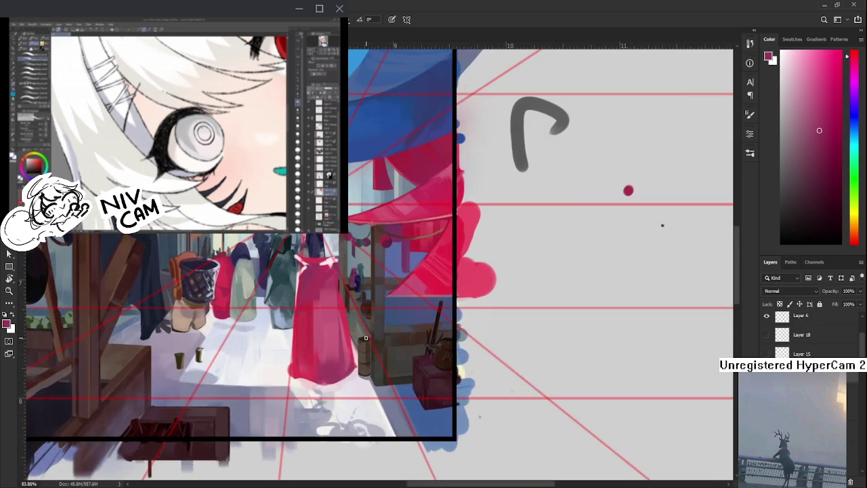
scroll(298, 269, "up", 2)
scroll(301, 274, "up", 1)
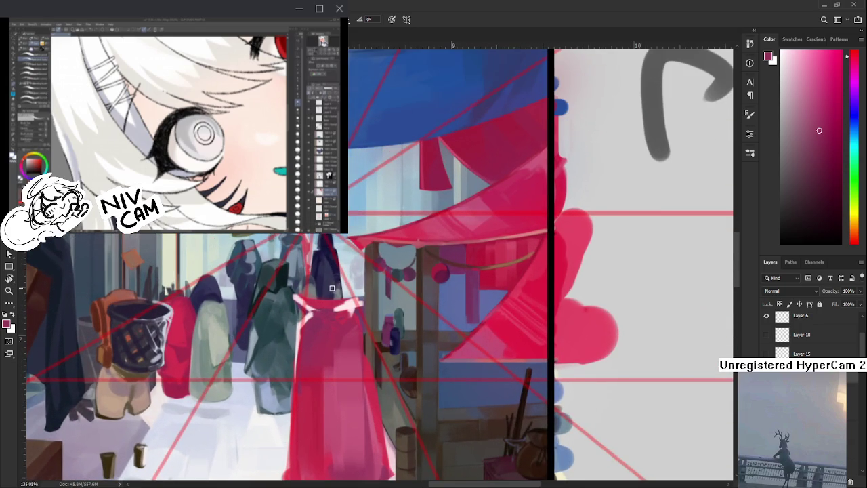
left_click(310, 290, "alt")
left_click(314, 308, "alt")
left_click(315, 314, "alt")
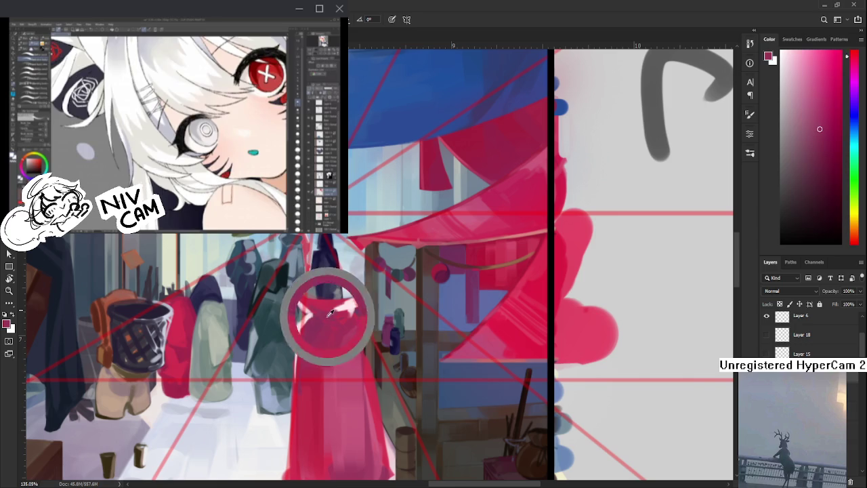
left_click(310, 313, "alt")
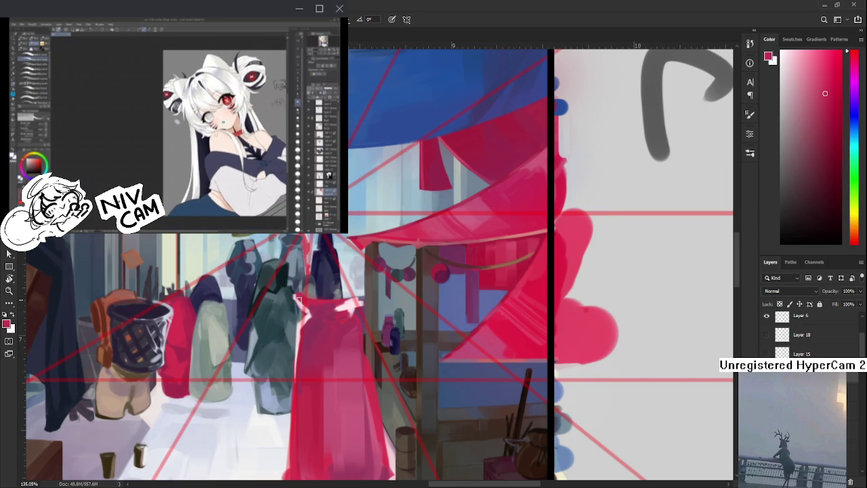
left_click(304, 306, "alt")
left_click(310, 311, "alt")
Sample light pinks and darker reds along the robe's shoulders and collar
left_click(335, 307, "alt")
left_click(347, 306, "alt")
left_click(346, 306, "alt")
left_click(339, 315, "alt")
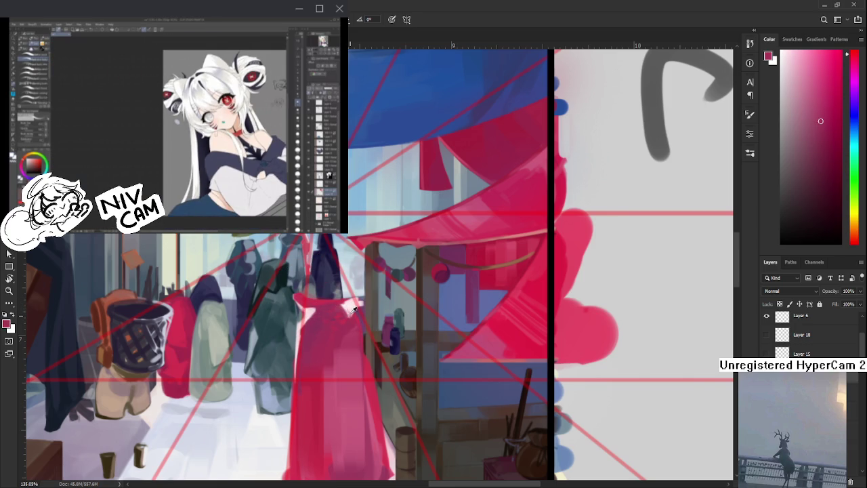
left_click(350, 307, "alt")
left_click(349, 303, "alt")
left_click(349, 305, "alt")
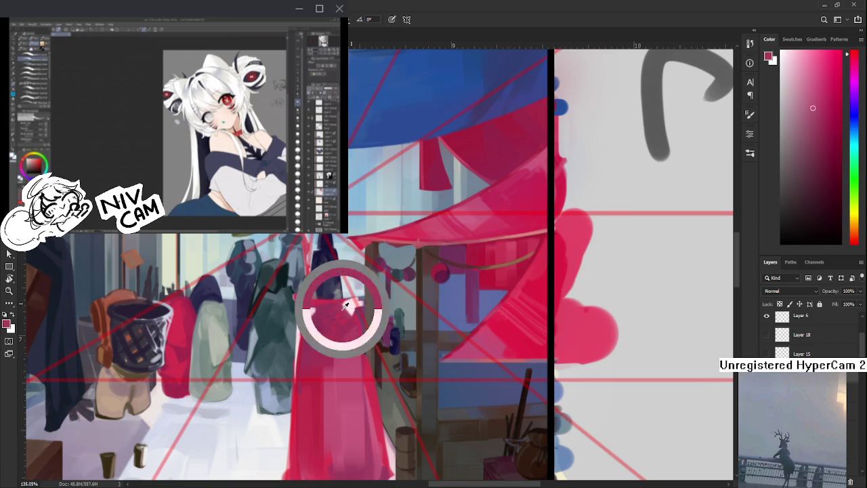
left_click(349, 305, "alt")
left_click(351, 303, "alt")
left_click(303, 306, "alt")
left_click(306, 312, "alt")
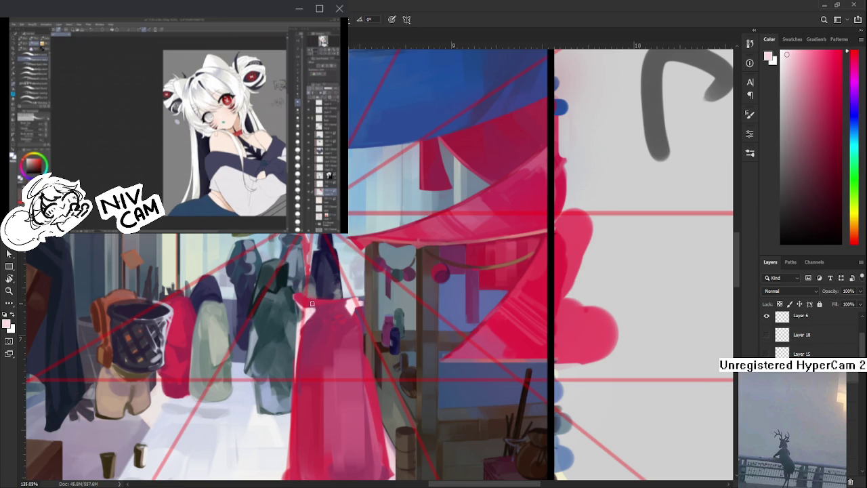
left_click(350, 310, "alt")
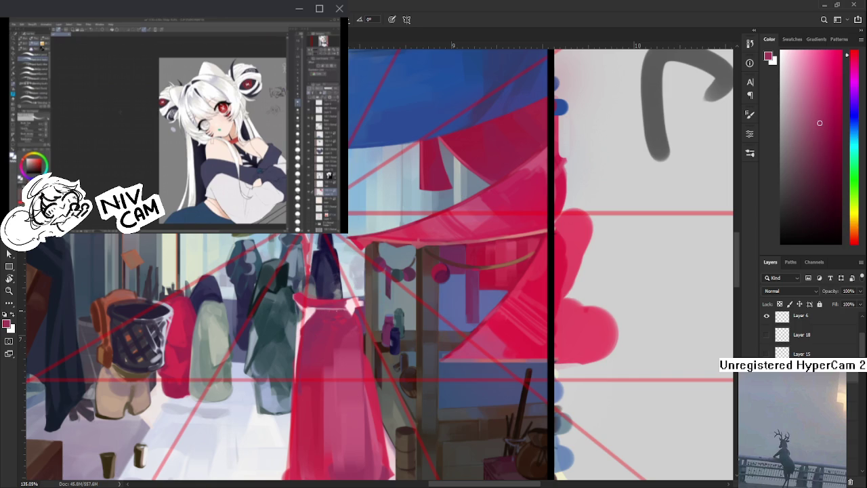
left_click(313, 310, "alt")
scroll(345, 304, "down", 3)
scroll(353, 302, "down", 2)
scroll(359, 298, "up", 2)
scroll(364, 297, "up", 1)
scroll(364, 297, "down", 2)
scroll(359, 305, "up", 3)
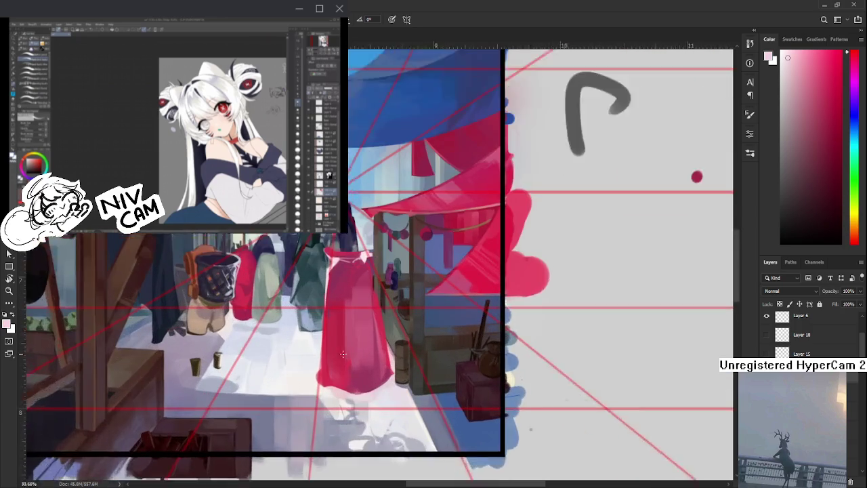
scroll(342, 332, "up", 2)
Sample the robe's red and paint short red strokes extending the hem downward
left_click_drag(332, 357, 342, 355)
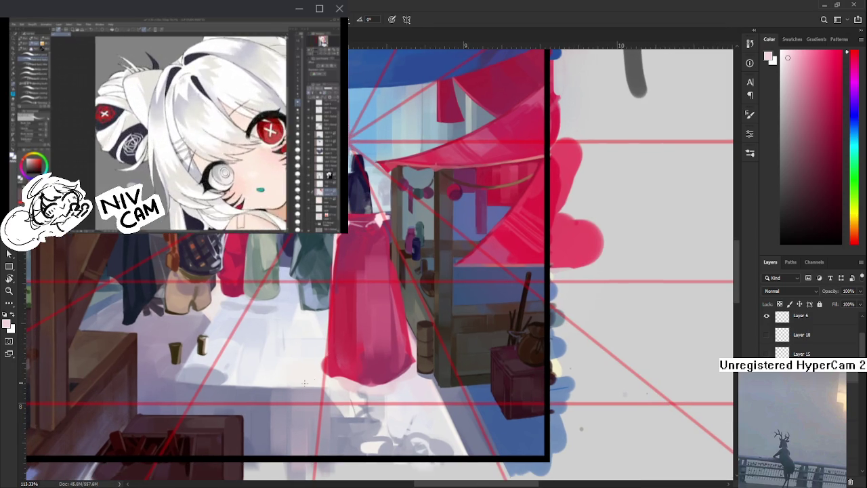
key("e")
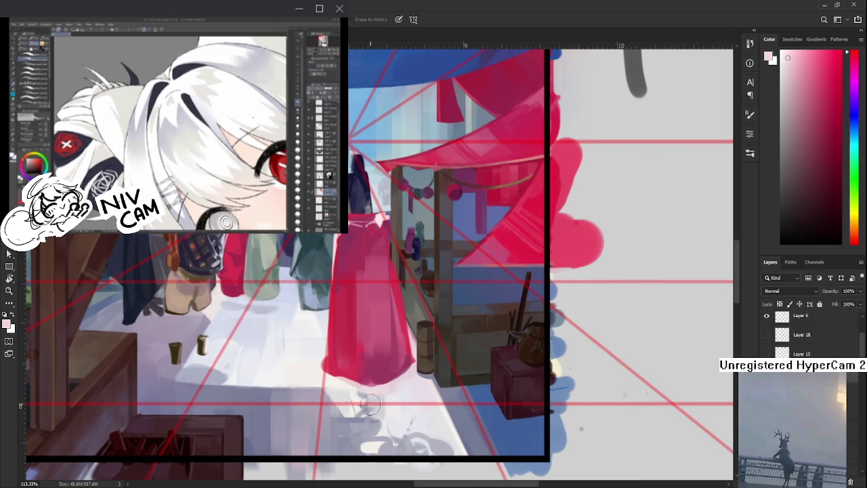
key("b")
left_click(349, 353, "alt")
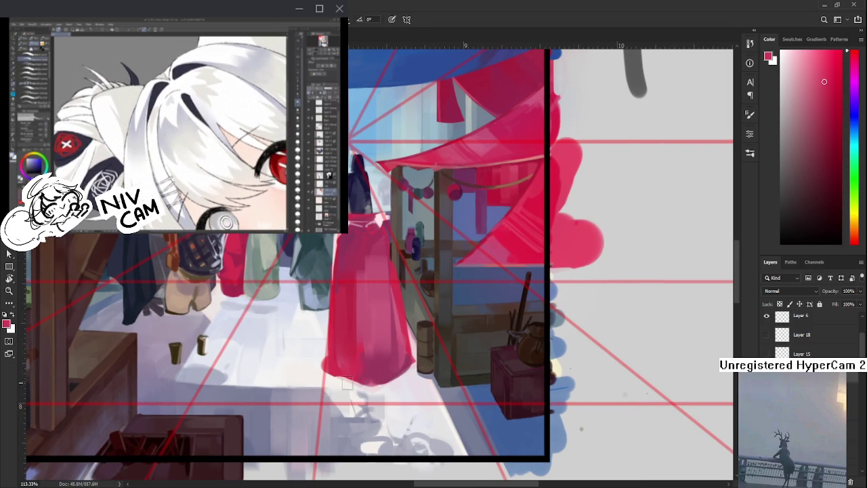
mouse_move(347, 383)
left_mouse_down()
mouse_move(343, 410)
mouse_move(343, 378)
mouse_move(366, 407)
mouse_move(407, 379)
left_mouse_up()
key("e")
key("b")
mouse_move(349, 398)
left_mouse_down()
mouse_move(406, 407)
mouse_move(353, 418)
mouse_move(373, 447)
mouse_move(413, 427)
mouse_move(376, 393)
mouse_move(390, 400)
left_mouse_up()
Add a long trailing red stroke at the hem, alternating brush and eraser to shape it
key("e")
key("b")
mouse_move(364, 450)
left_mouse_down()
mouse_move(403, 455)
mouse_move(474, 420)
mouse_move(463, 447)
mouse_move(481, 417)
mouse_move(459, 404)
mouse_move(466, 404)
mouse_move(461, 427)
mouse_move(474, 378)
left_mouse_up()
key("e")
key("b")
key("e")
key("b")
key("e")
key("b")
key("e")
key("b")
key("e")
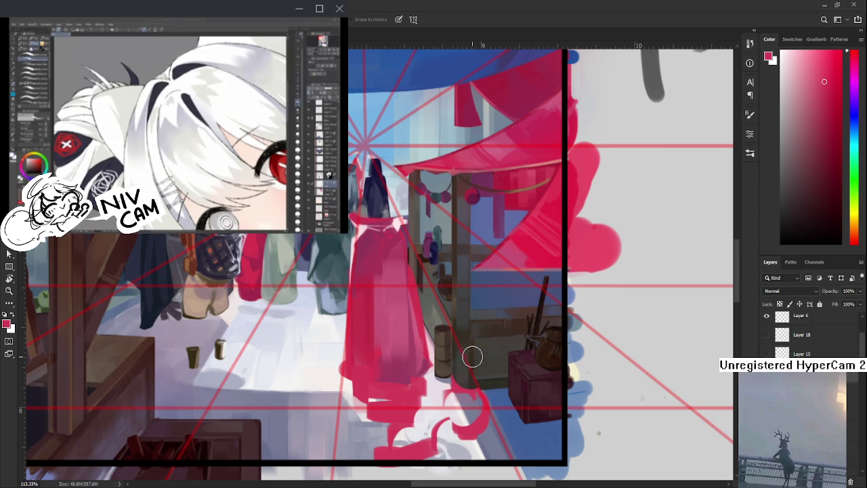
scroll(470, 356, "down", 5)
scroll(459, 366, "up", 4)
scroll(459, 366, "up", 1)
key("b")
mouse_move(423, 418)
left_mouse_down()
mouse_move(406, 429)
mouse_move(437, 421)
left_mouse_up()
key("e")
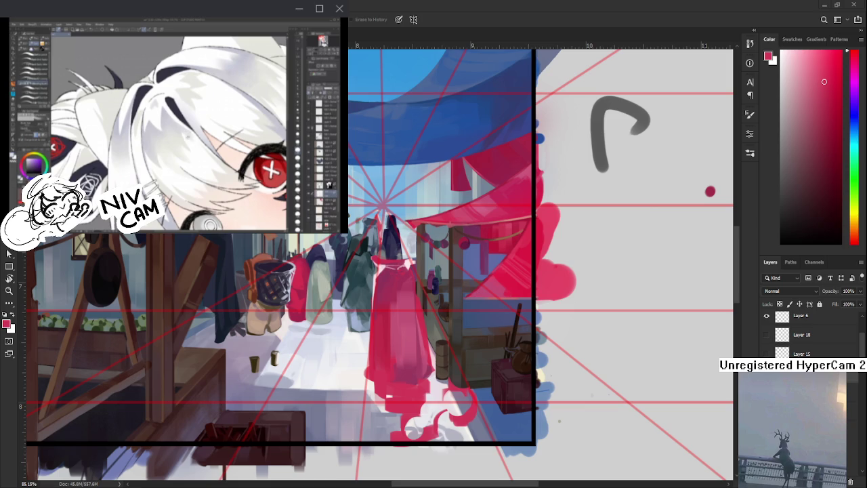
Cover the grey patch at the robe's hem with a sampled red
key("b")
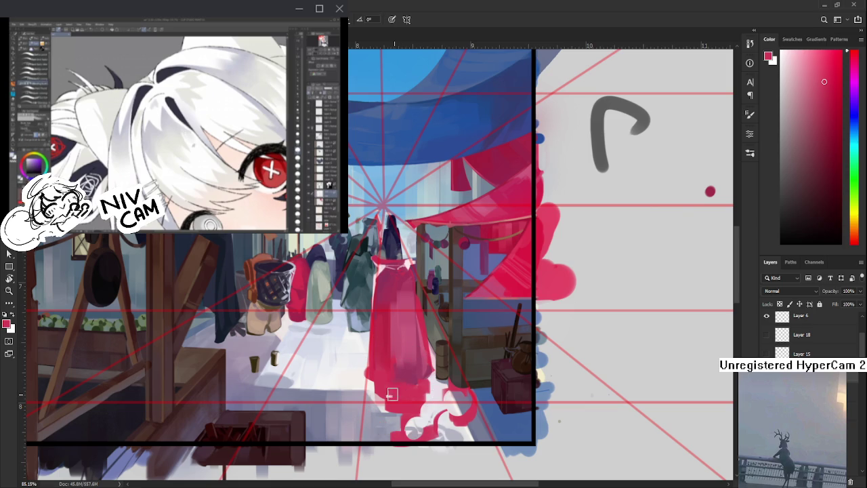
left_click(393, 393, "alt")
left_click_drag(389, 404, 399, 409)
left_click(404, 380, "alt")
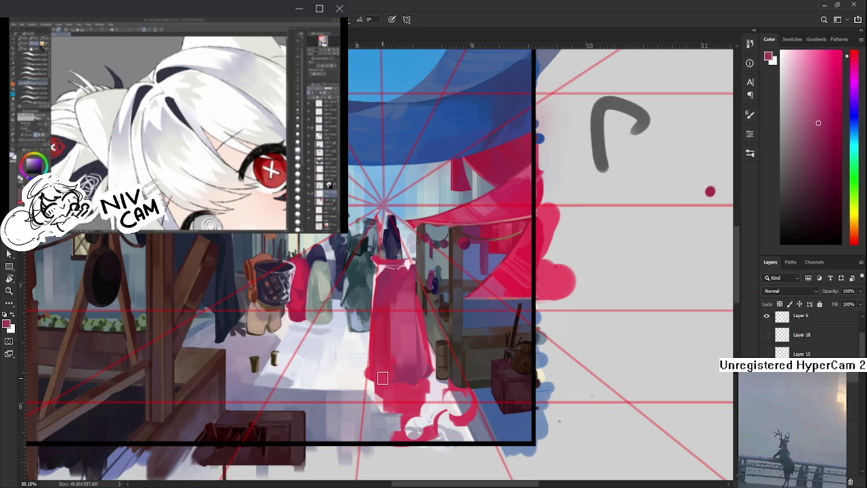
Sample a series of darker and brighter reds from the robed figure
scroll(382, 392, "up", 2)
left_click(379, 390, "alt")
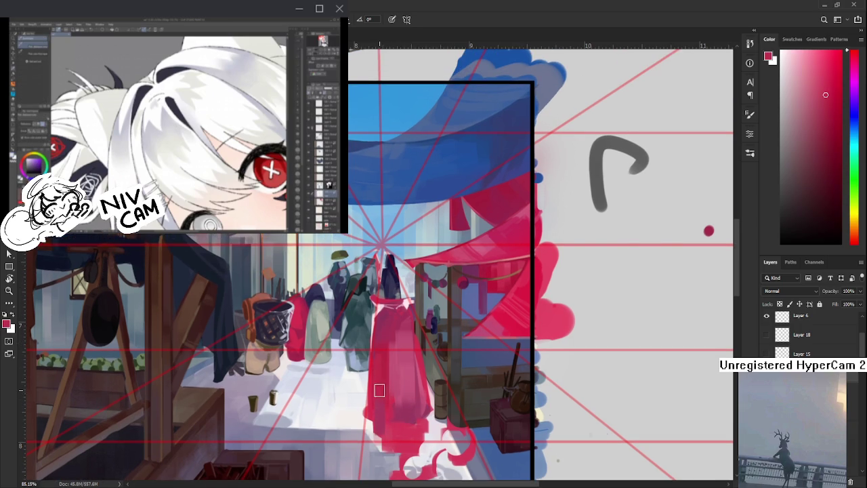
left_click(397, 415, "alt")
left_click(402, 428, "alt")
left_click(410, 415, "alt")
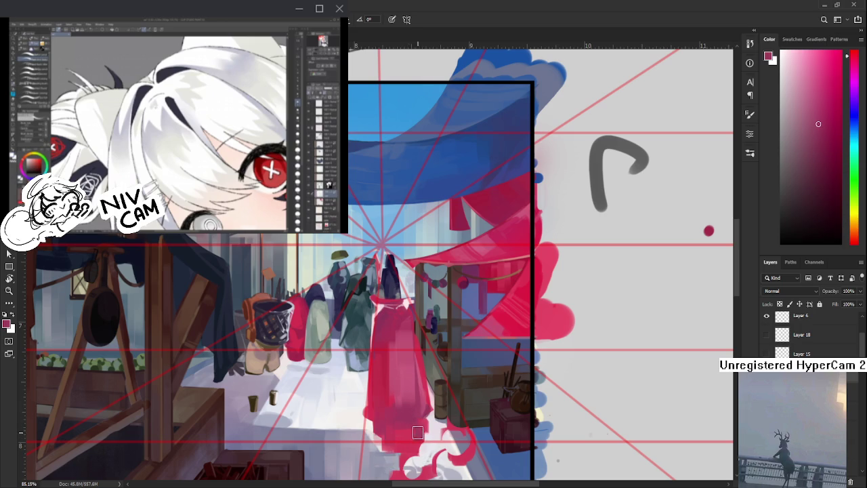
left_click(415, 433, "alt")
left_click(417, 428, "alt")
left_click(410, 414, "alt")
left_click(414, 428, "alt")
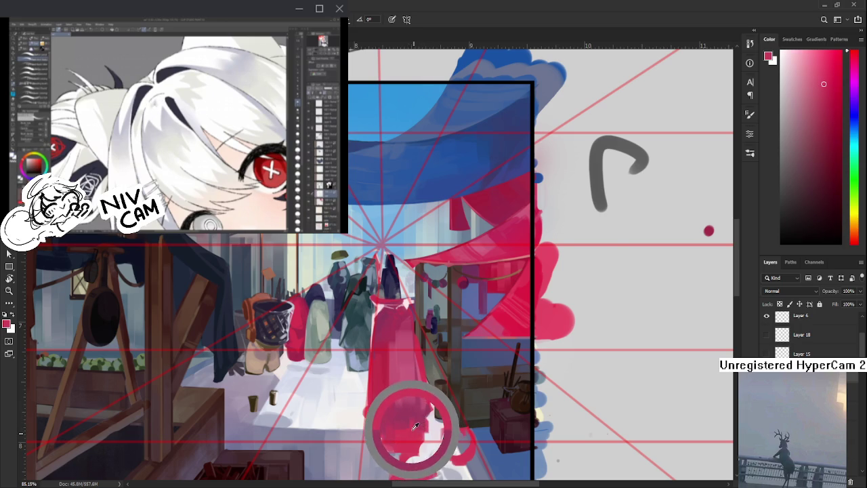
left_click(414, 424, "alt")
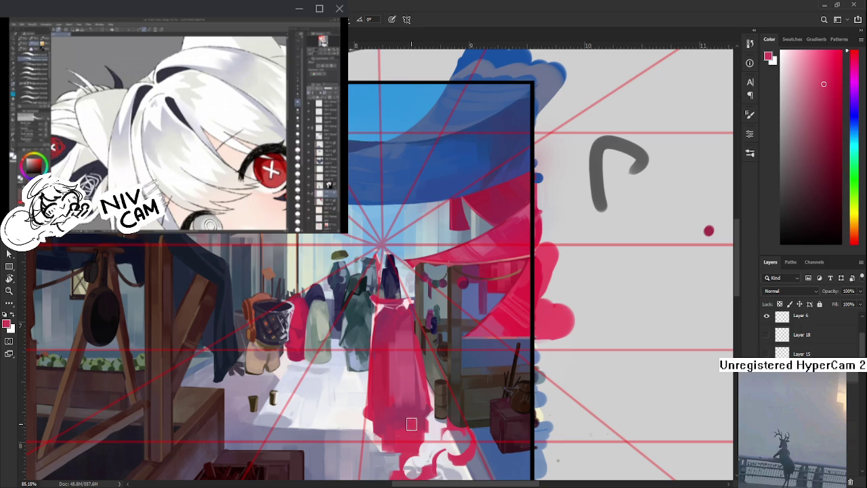
left_click(413, 411, "alt")
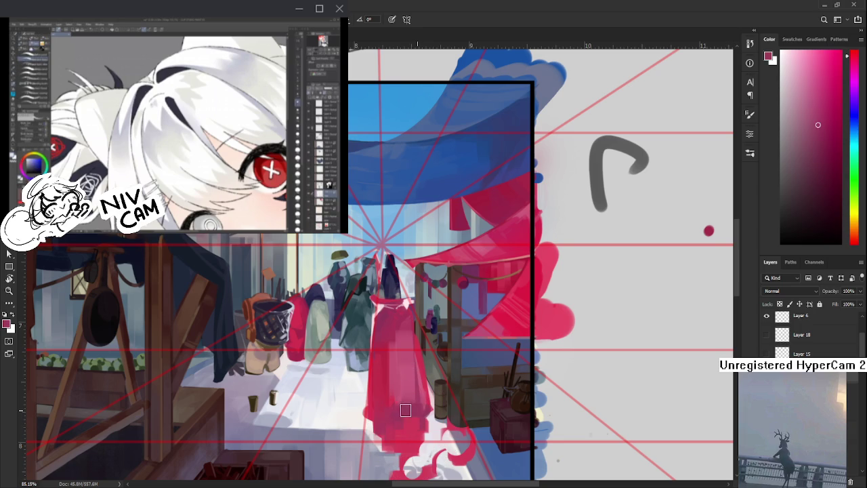
left_click(409, 401, "alt")
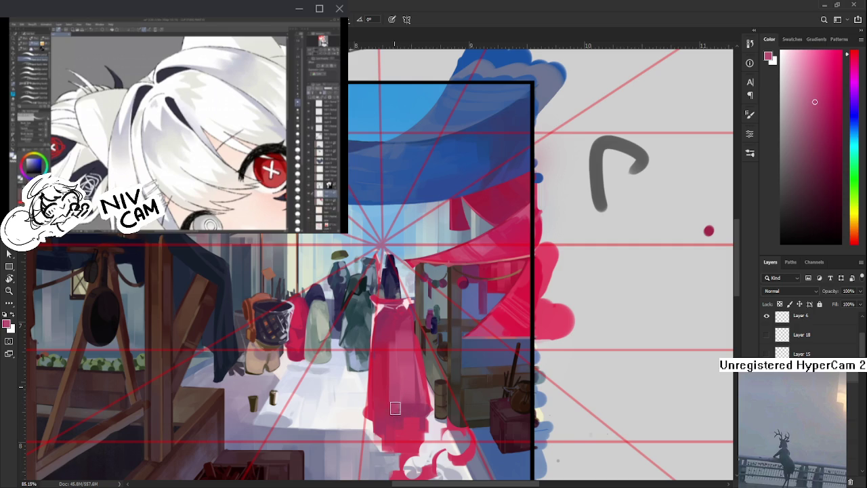
Resample the red figure's colour and zoom out to view the whole canvas
scroll(398, 343, "down", 3)
scroll(398, 343, "up", 3)
scroll(394, 349, "up", 1)
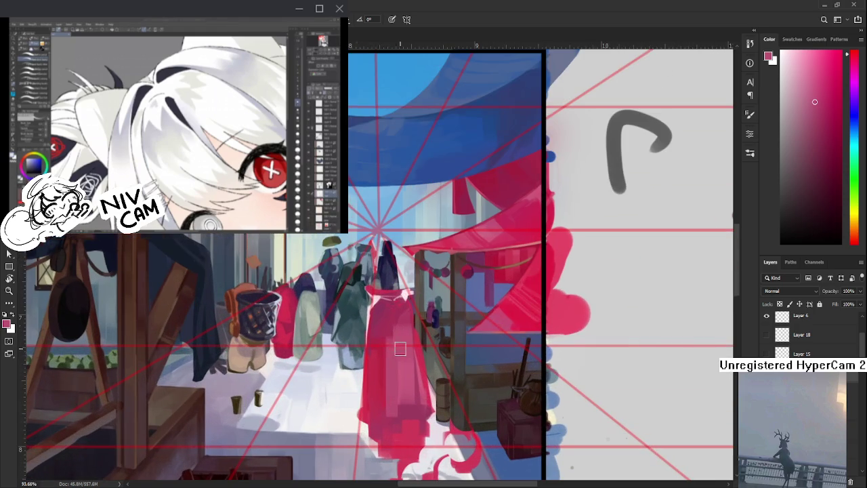
scroll(387, 354, "up", 1)
left_click(396, 330, "alt")
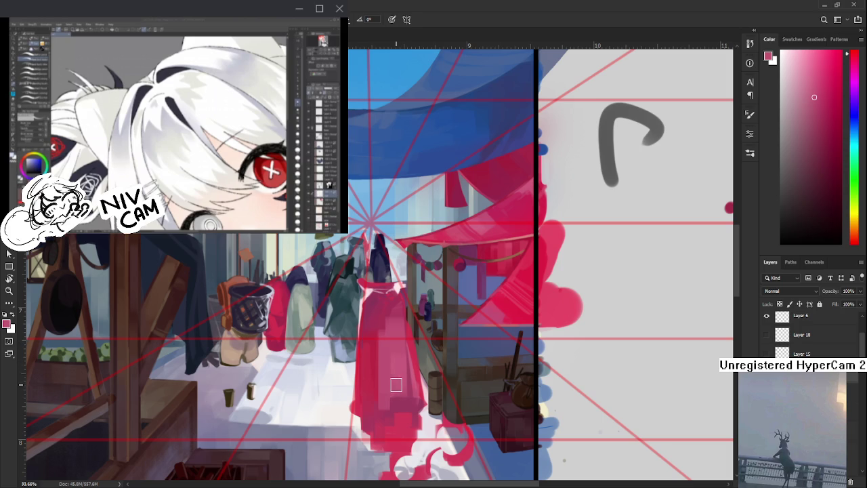
left_click(398, 364, "alt")
scroll(368, 364, "down", 4)
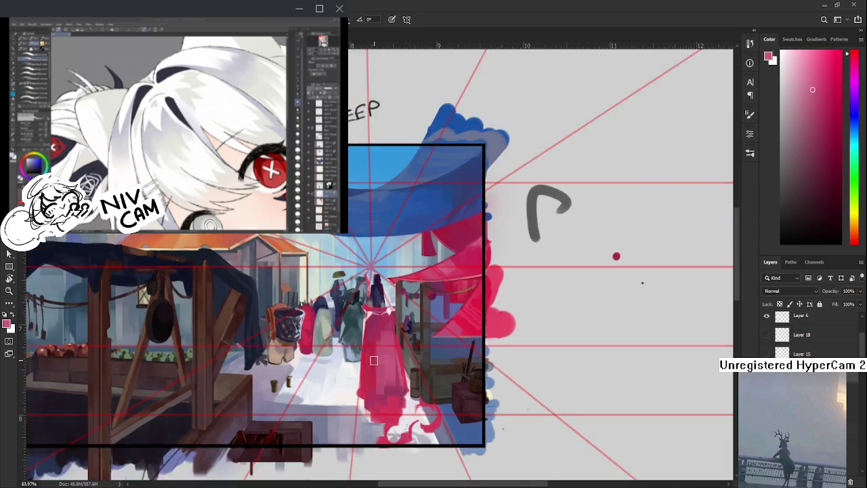
scroll(368, 364, "down", 3)
scroll(368, 364, "down", 3)
scroll(420, 285, "up", 5)
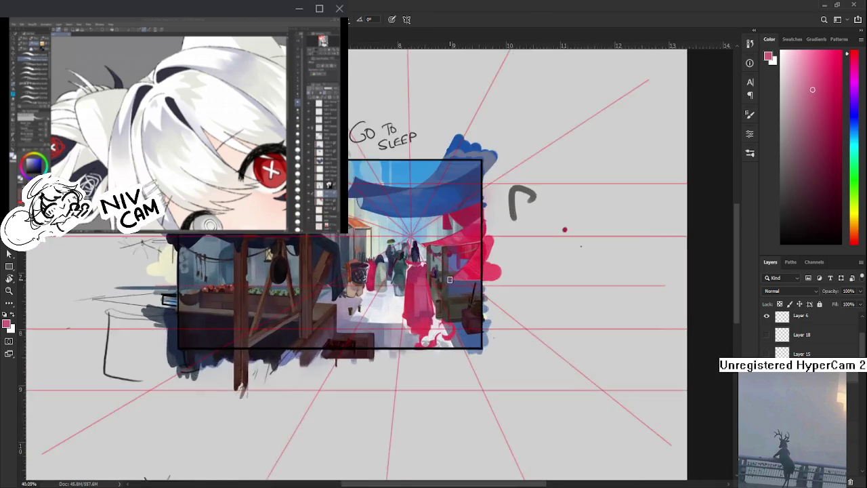
scroll(420, 284, "up", 5)
Rotate the canvas view to an angle, then reset it to straight
key("r")
mouse_move(400, 316)
left_mouse_down()
mouse_move(248, 377)
mouse_move(324, 344)
left_mouse_up()
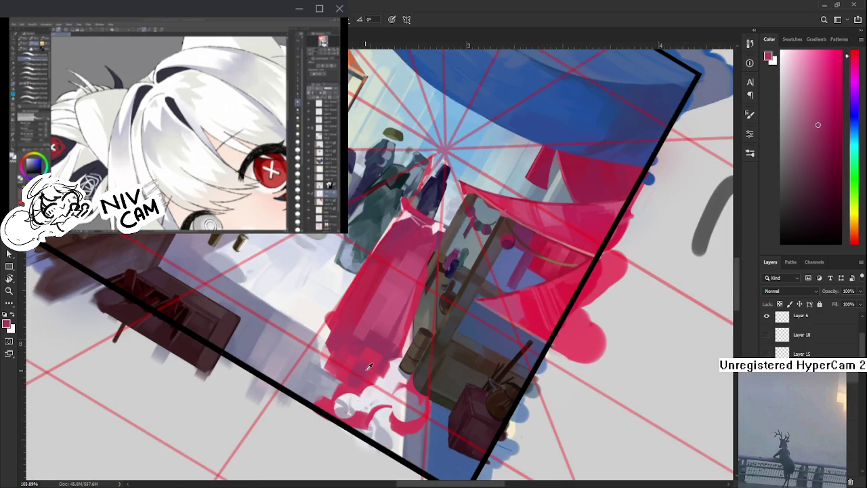
left_click_drag(379, 364, 466, 366)
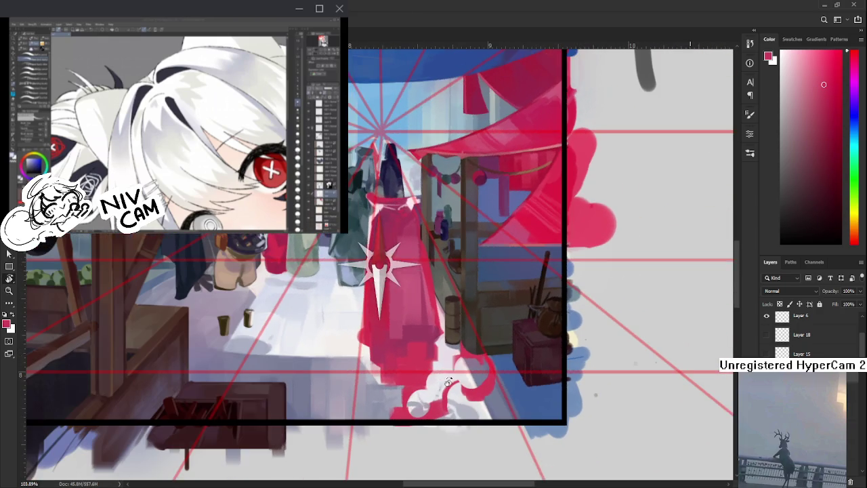
key("Escape")
Dab darker red onto the figure's lower robe, resampling the robe's reds
left_click(419, 338, "alt")
left_click_drag(412, 362, 419, 362)
left_click(421, 365, "alt")
left_click(416, 350, "alt")
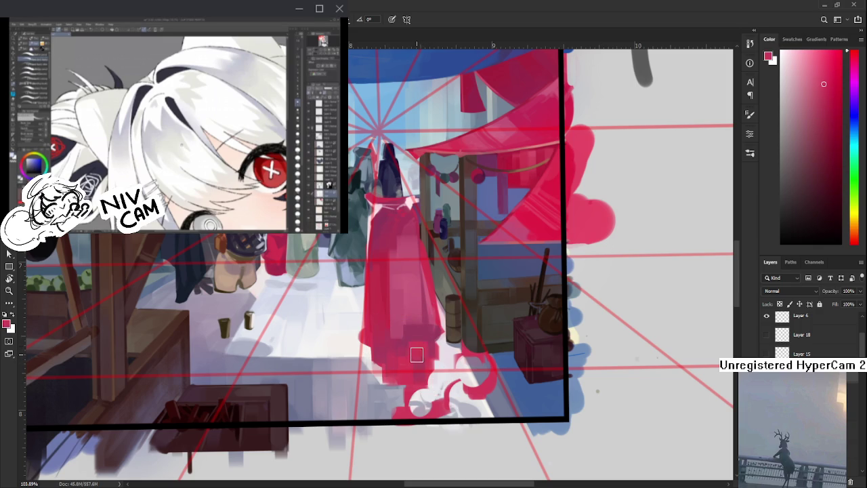
left_click(421, 350, "alt")
left_click(416, 352, "alt")
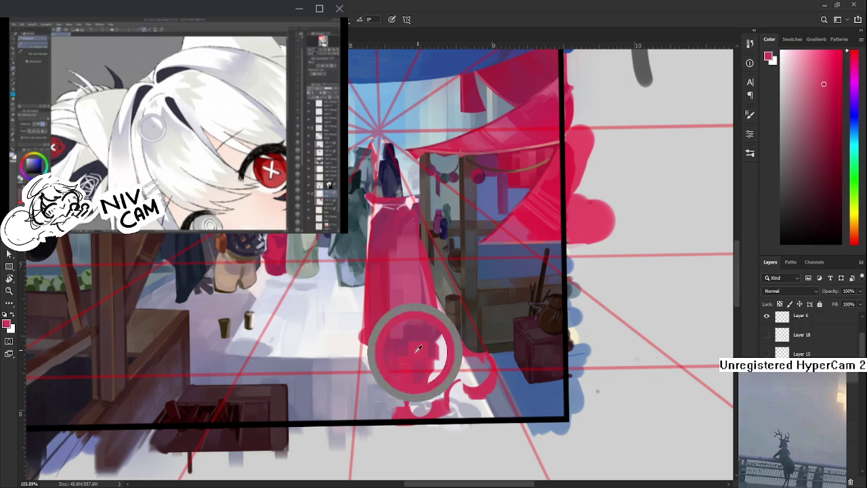
left_click(410, 336, "alt")
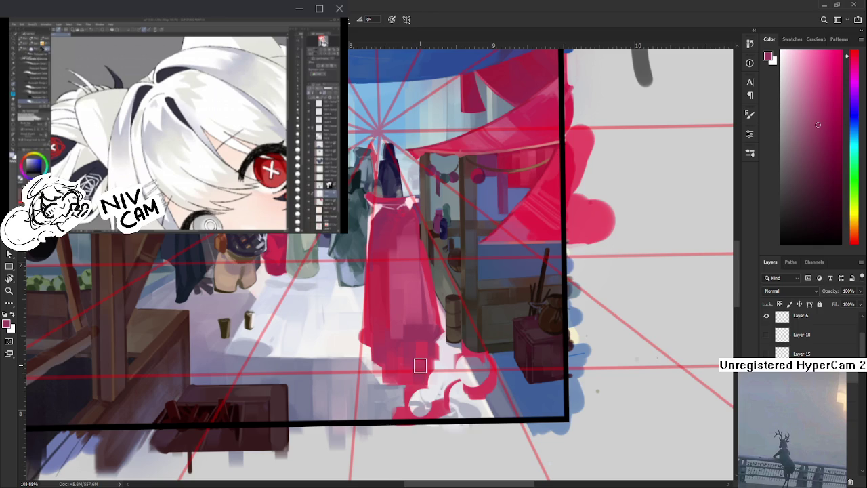
left_click(413, 330, "alt")
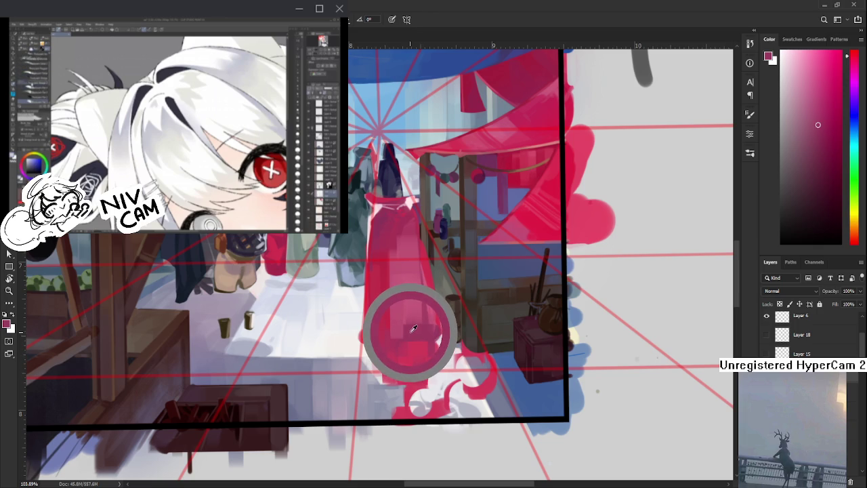
Try red strokes along the figure's left and lower-left edge, undoing both
left_click_drag(423, 336, 417, 357)
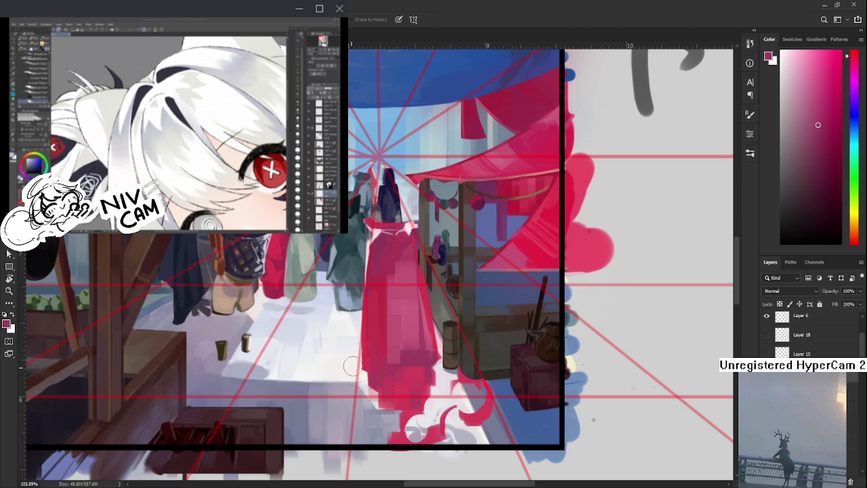
left_click_drag(357, 334, 359, 366)
key("ctrl+z")
key("b")
left_click(365, 354, "alt")
left_click_drag(366, 372, 373, 392)
key("ctrl+z")
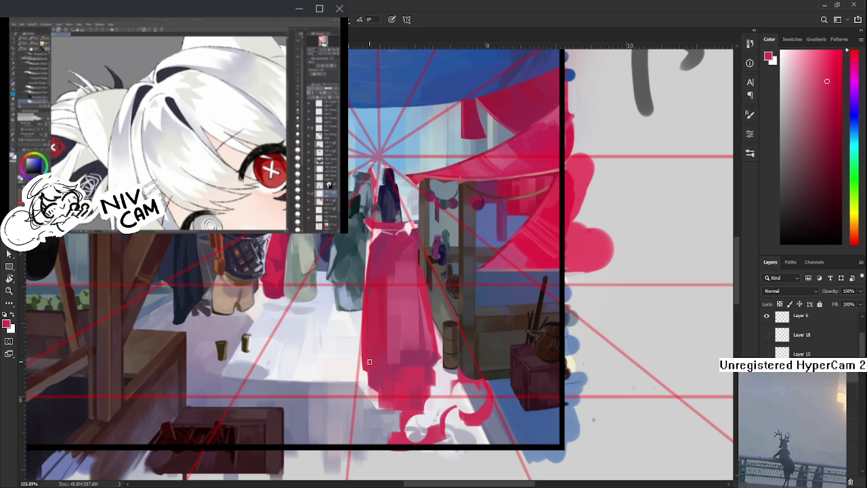
scroll(369, 362, "down", 2)
scroll(369, 362, "down", 2)
scroll(471, 243, "up", 2)
scroll(471, 243, "up", 1)
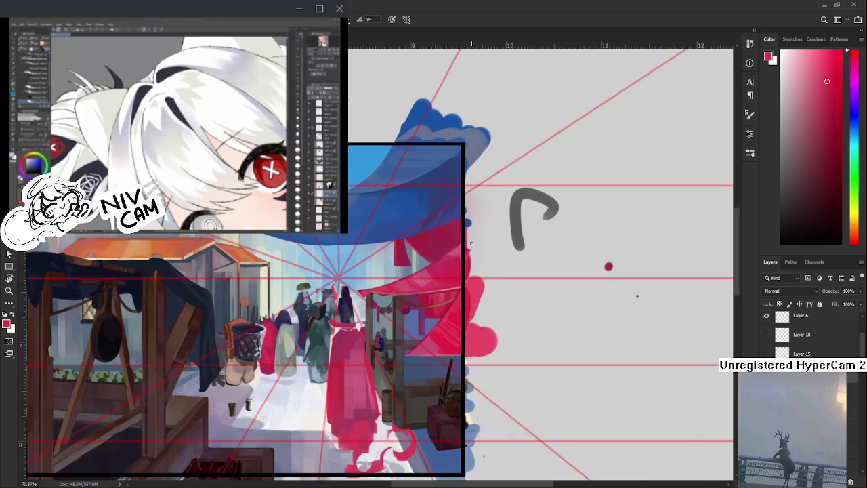
Alt-click the red-dressed figure to take its red as the brush colour
left_click(357, 344, "alt")
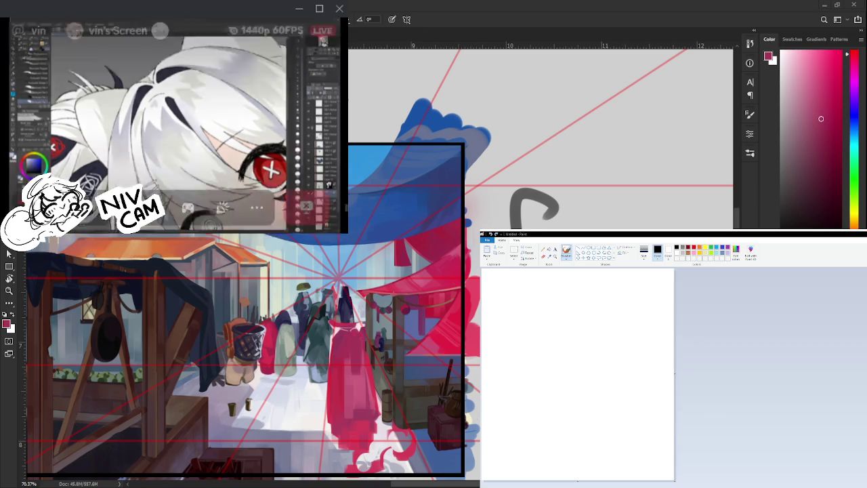
Sketch the dome-shaped sleeping figure in Paint, undoing and redrawing its arcs until they fit
mouse_move(547, 384)
left_mouse_down()
mouse_move(581, 352)
mouse_move(517, 387)
left_mouse_up()
key("ctrl+z")
key("ctrl+z")
left_click_drag(568, 351, 595, 386)
key("ctrl+z")
key("ctrl+z")
key("ctrl+z")
left_click_drag(564, 343, 530, 377)
mouse_move(572, 343)
left_mouse_down()
mouse_move(584, 388)
mouse_move(526, 389)
mouse_move(555, 387)
left_mouse_up()
key("ctrl+z")
left_click_drag(599, 370, 577, 383)
key("ctrl+z")
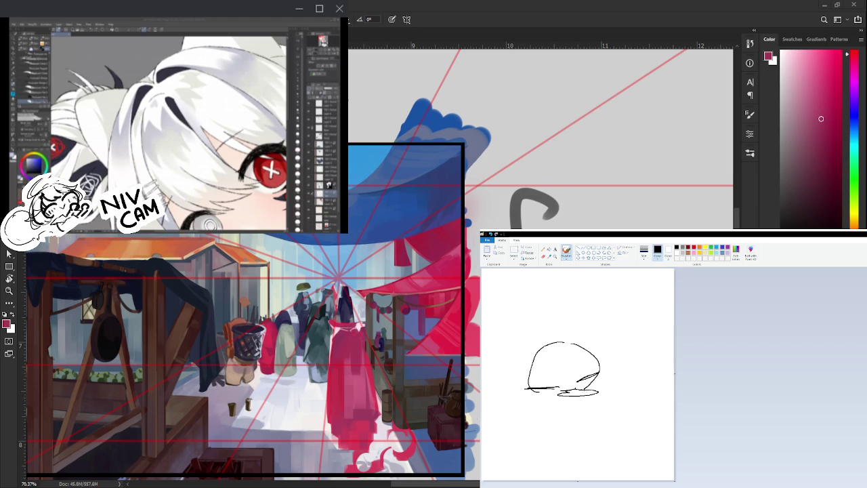
key("ctrl+z")
Draw the flat base with an inner line, scribble Zzz marks, and box-select the whole sketch
mouse_move(569, 391)
left_mouse_down()
mouse_move(527, 392)
mouse_move(502, 405)
mouse_move(594, 408)
mouse_move(600, 393)
left_mouse_up()
left_click_drag(526, 403, 586, 406)
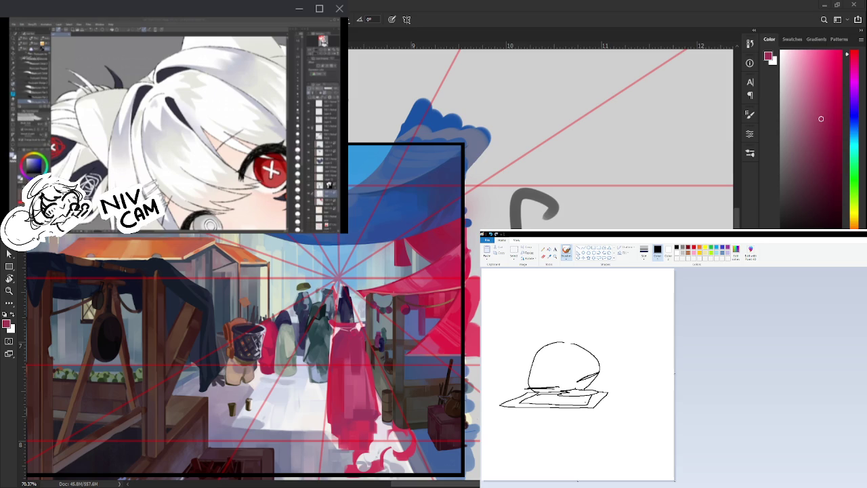
left_click_drag(618, 391, 597, 414)
left_click_drag(506, 352, 633, 339)
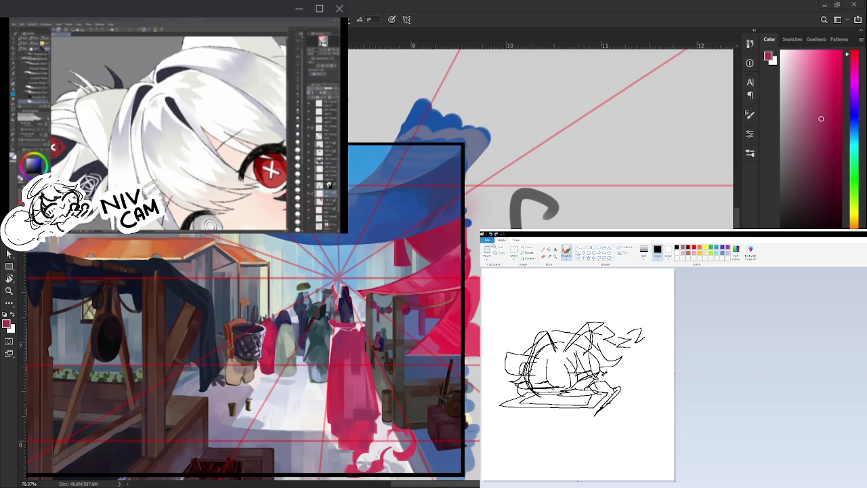
left_click(515, 251)
left_click_drag(494, 285, 678, 472)
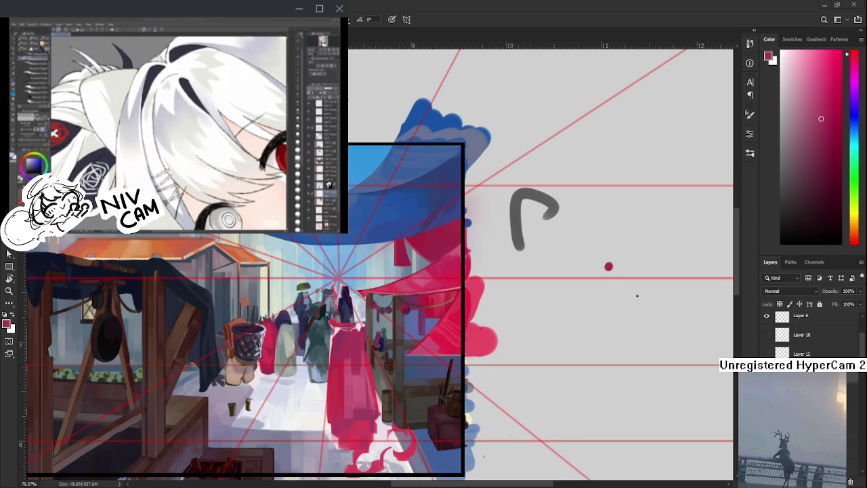
Scroll the Photoshop canvas down and back up to reposition the market-street painting
scroll(379, 265, "down", 3)
scroll(380, 264, "up", 3)
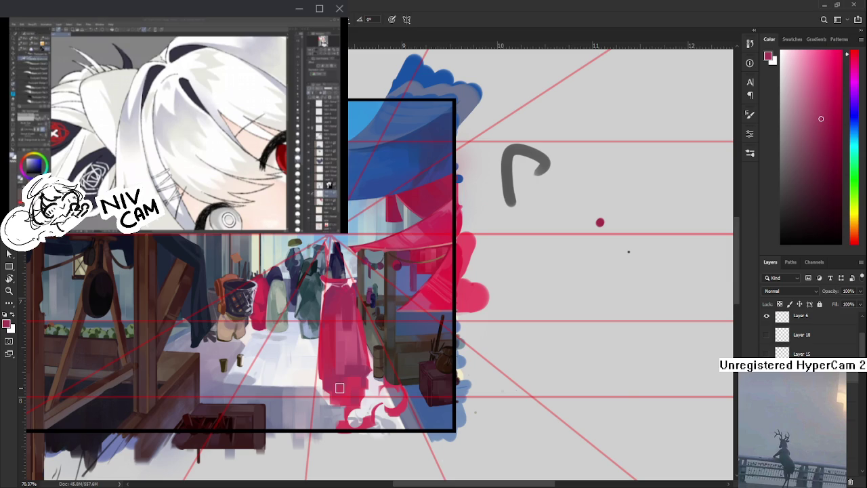
Sample pink and deep red from the red figure, shrink the brush, and switch to the Eraser
scroll(339, 387, "up", 1)
left_click(338, 369, "alt")
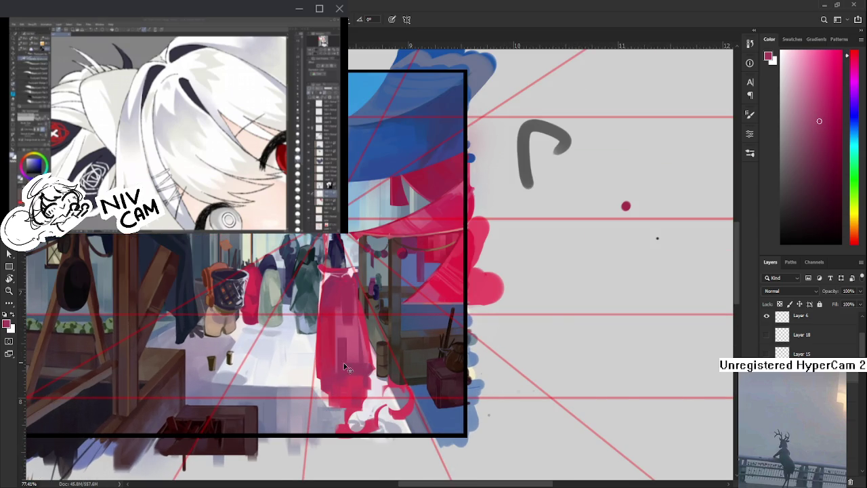
left_click(343, 332, "alt")
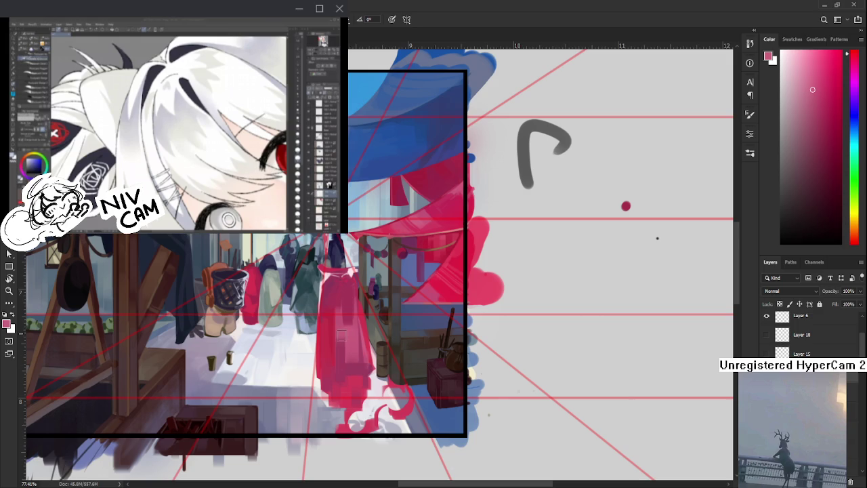
left_click_drag(368, 347, 365, 377)
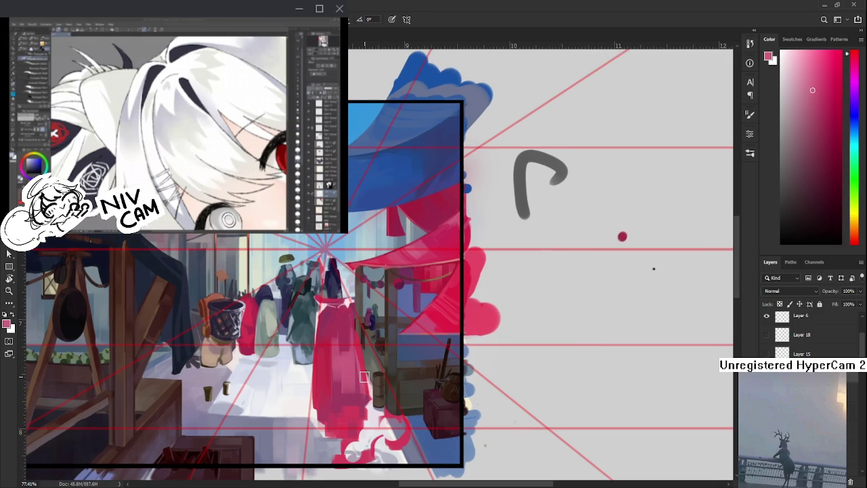
scroll(364, 377, "down", 3)
scroll(365, 366, "down", 2)
scroll(370, 339, "up", 3)
scroll(373, 329, "up", 3)
left_click(360, 335, "alt")
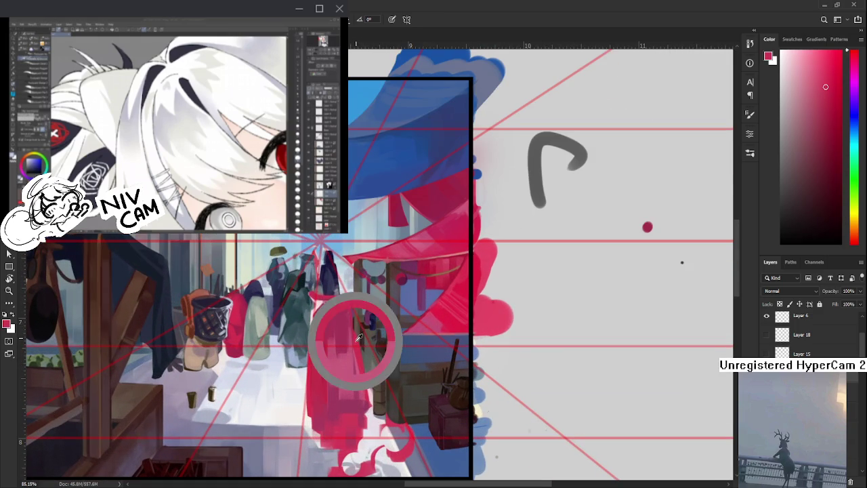
key("bracketleft")
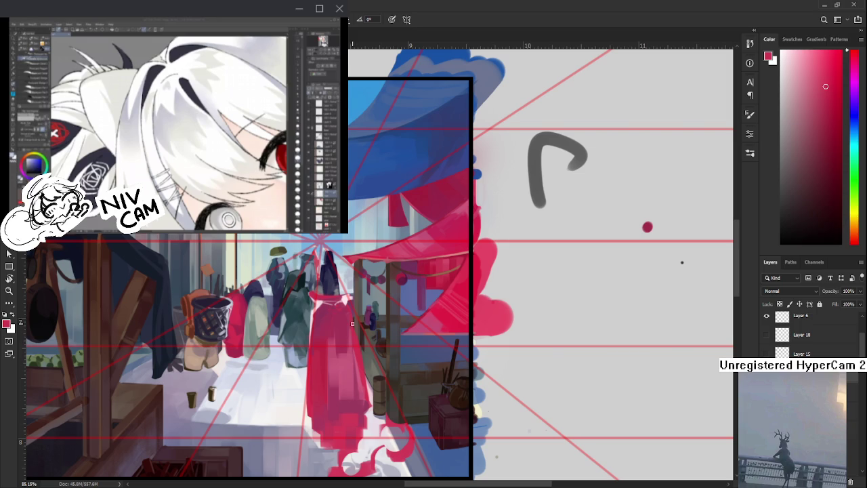
key("e")
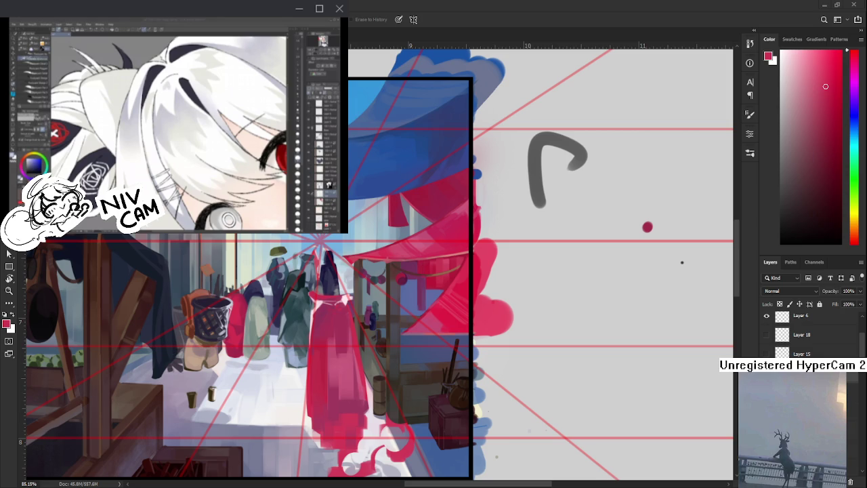
Choose a darker shade of the paint colour in the colour picker
scroll(394, 313, "down", 2)
scroll(394, 313, "down", 2)
scroll(394, 313, "down", 2)
scroll(393, 313, "down", 1)
scroll(386, 285, "down", 2)
scroll(380, 246, "down", 1)
scroll(380, 246, "up", 2)
scroll(376, 258, "up", 1)
scroll(369, 285, "up", 2)
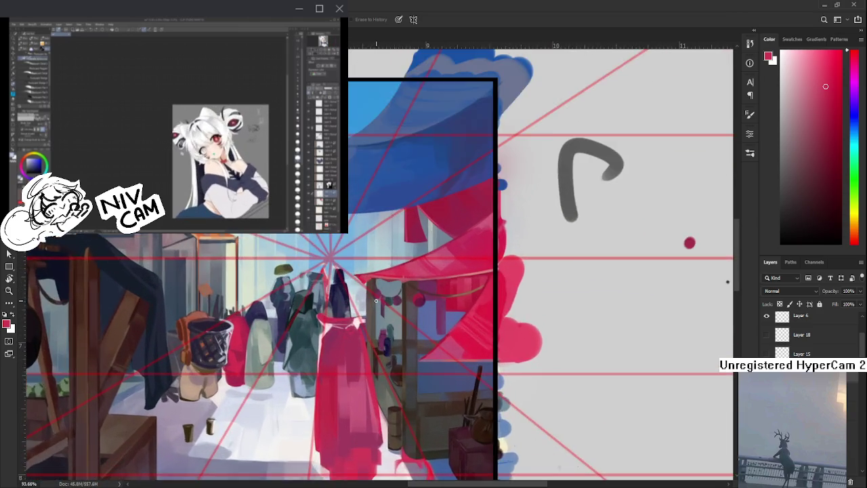
scroll(360, 314, "up", 2)
scroll(359, 314, "down", 1)
scroll(360, 315, "down", 1)
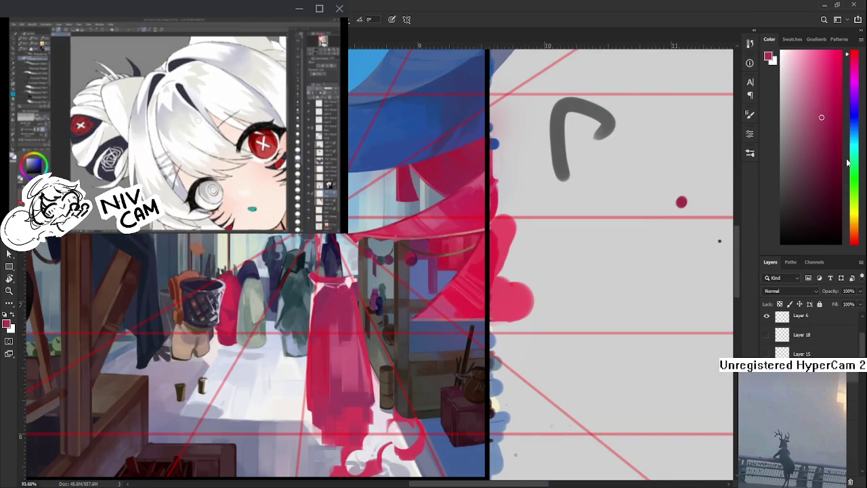
left_click_drag(819, 155, 827, 168)
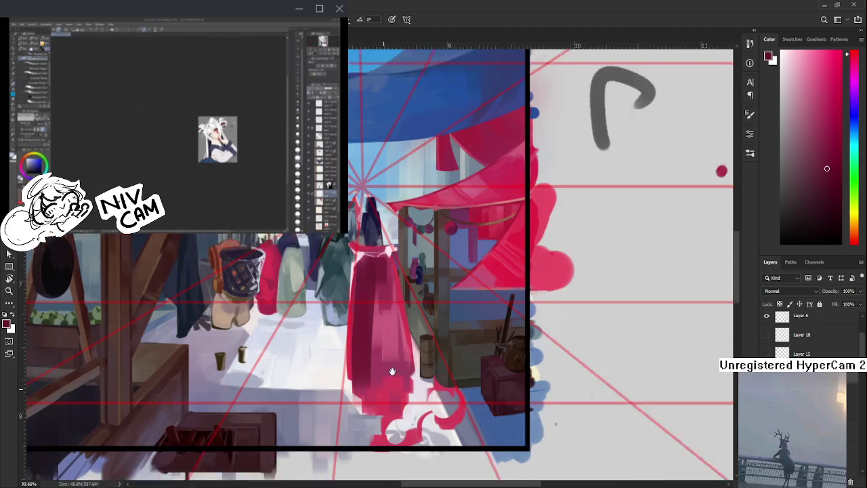
Sample reds and pinks from the cloth figure and paint pink strokes over it
left_click_drag(342, 322, 299, 330)
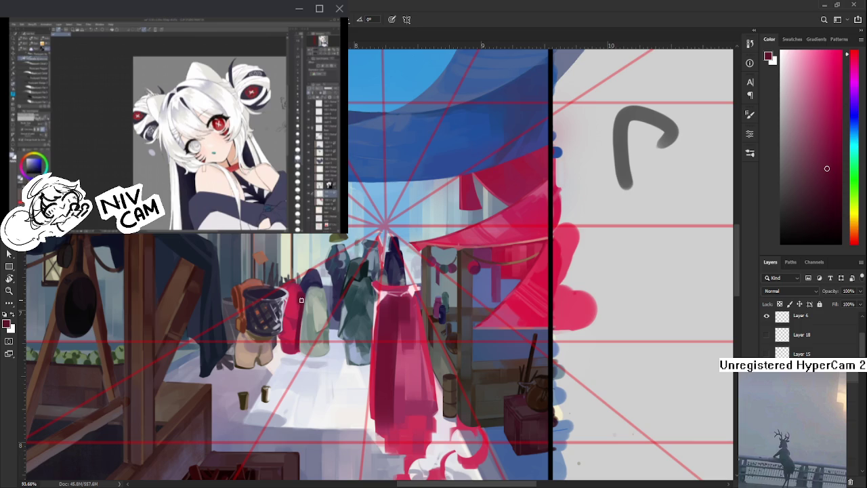
scroll(344, 342, "down", 1)
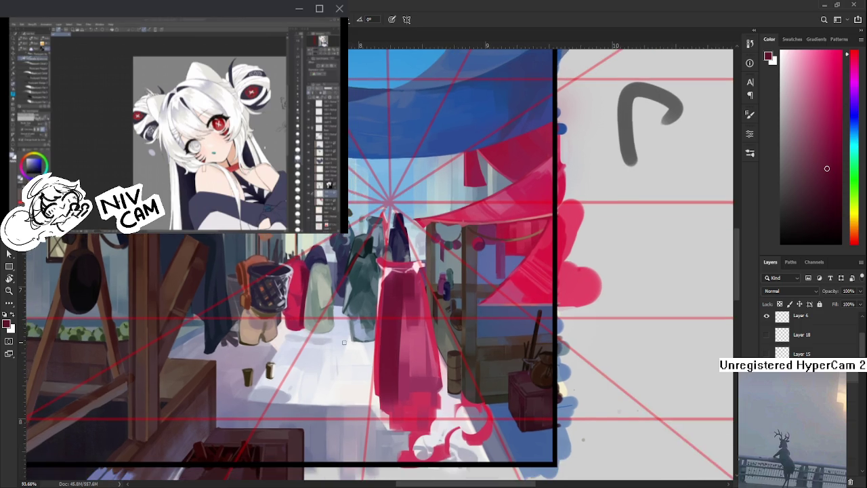
scroll(344, 343, "down", 2)
scroll(410, 346, "up", 3)
scroll(410, 346, "up", 2)
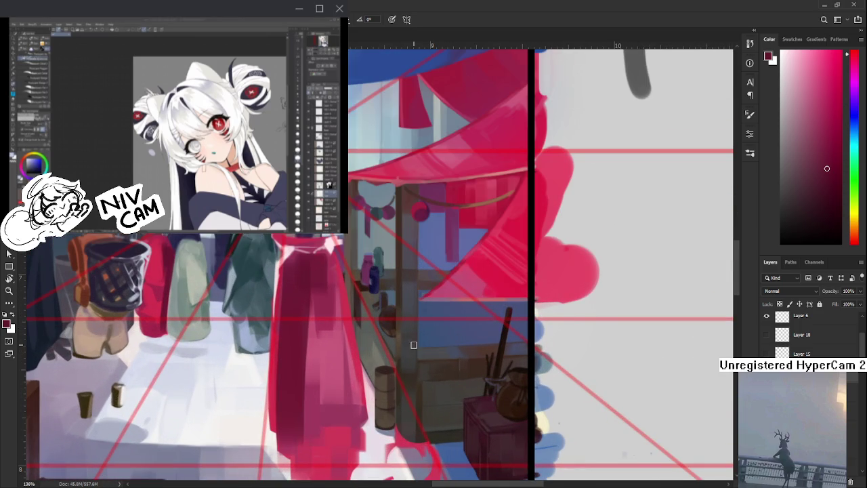
left_click(307, 400, "alt")
left_click_drag(311, 360, 328, 392)
left_click(330, 385, "alt")
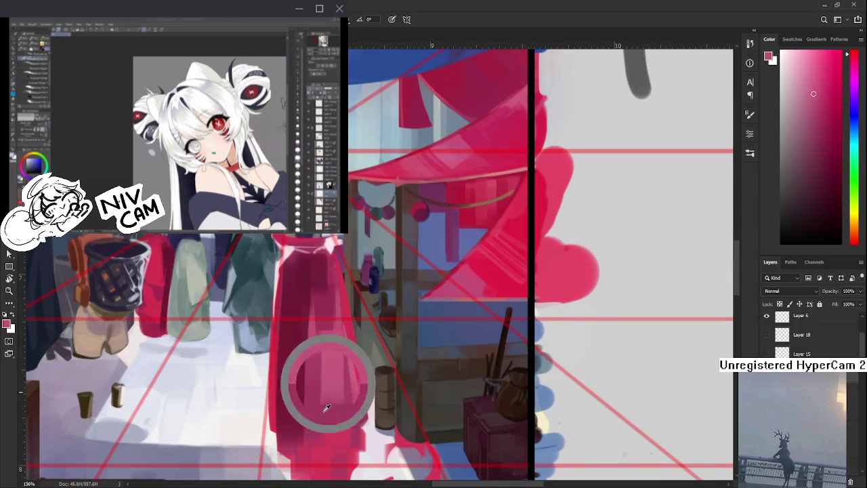
left_click(330, 385, "alt")
left_click(335, 413, "alt")
left_click(328, 340, "alt")
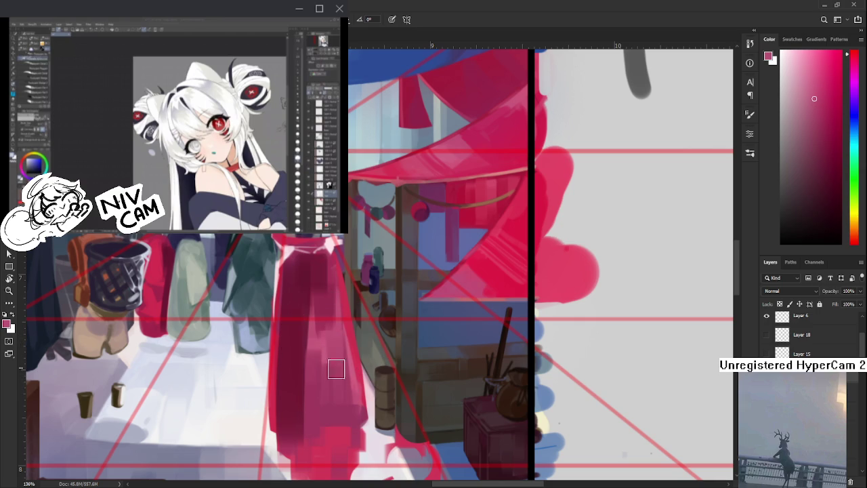
left_click(320, 295, "alt")
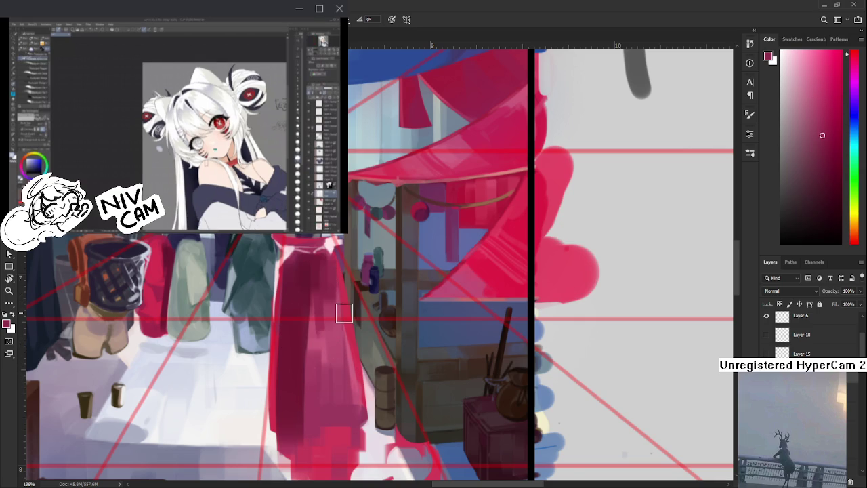
scroll(344, 312, "down", 2)
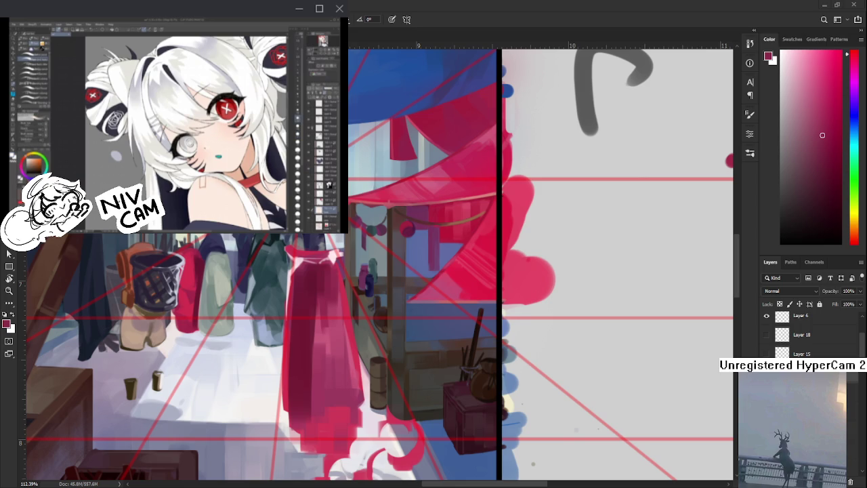
Sample several lighter and darker reds from the red cloth figure for shading
scroll(306, 352, "down", 1)
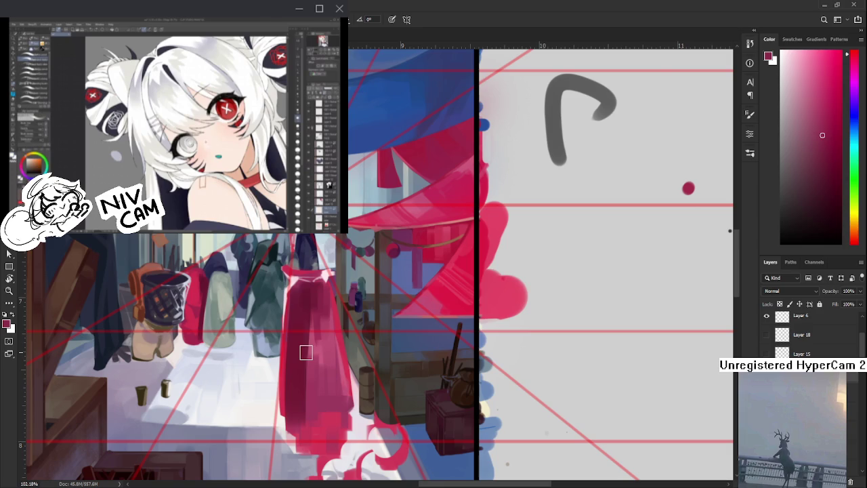
left_click(317, 332, "alt")
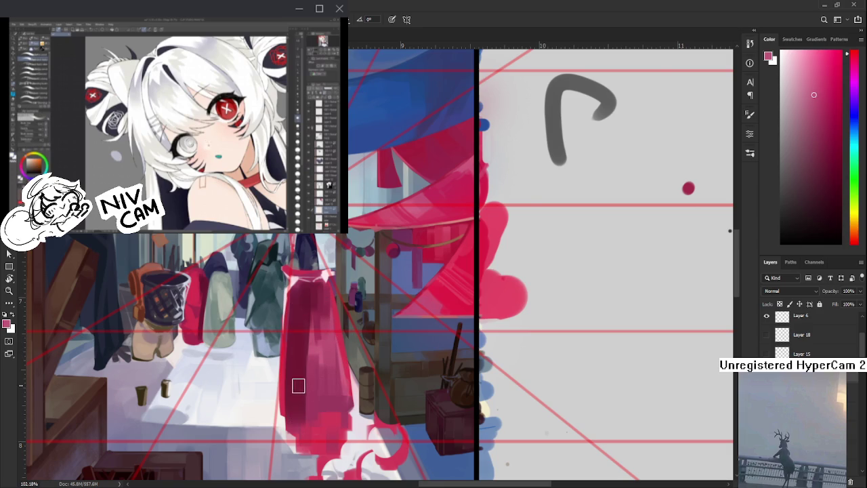
left_click(300, 369, "alt")
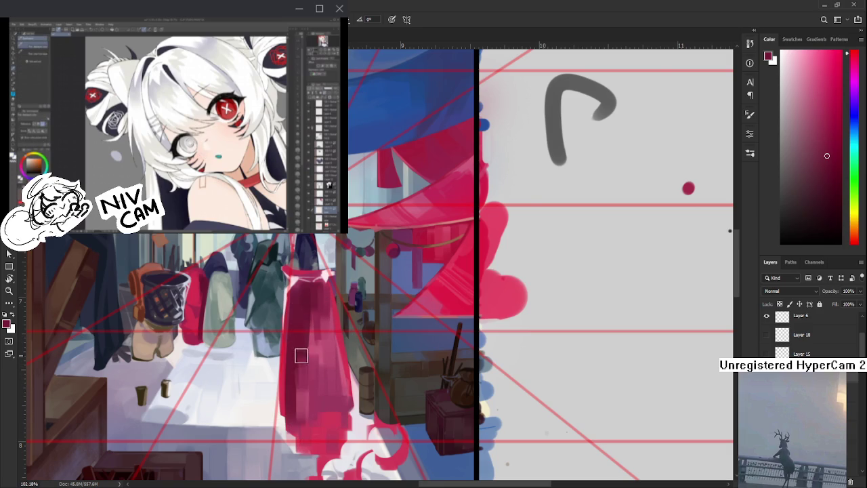
left_click(303, 398, "alt")
left_click(301, 358, "alt")
left_click(315, 370, "alt")
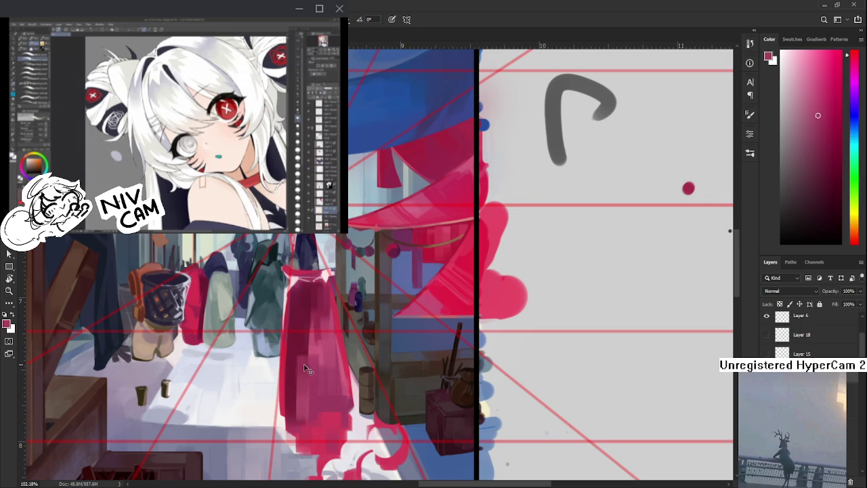
left_click(301, 364, "alt")
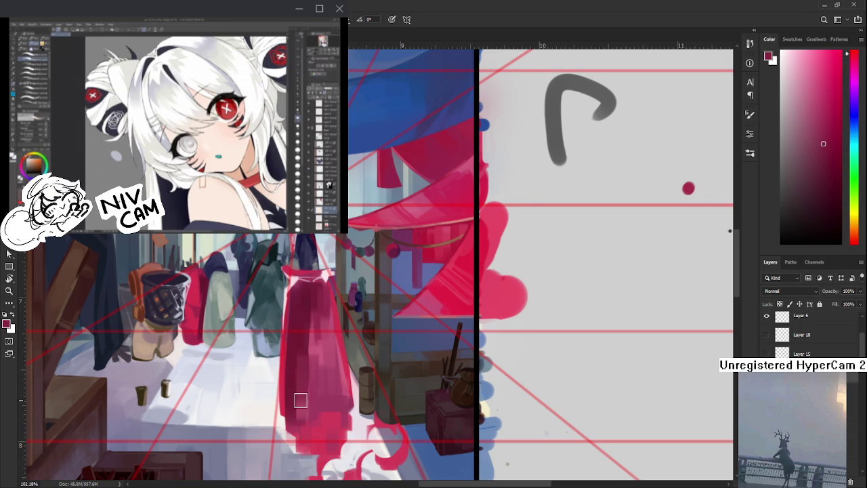
left_click(300, 397, "alt")
left_click(296, 401, "alt")
Re-centre the view on the cloth figure and sample further reds, ending on a deep crimson
scroll(300, 399, "up", 2)
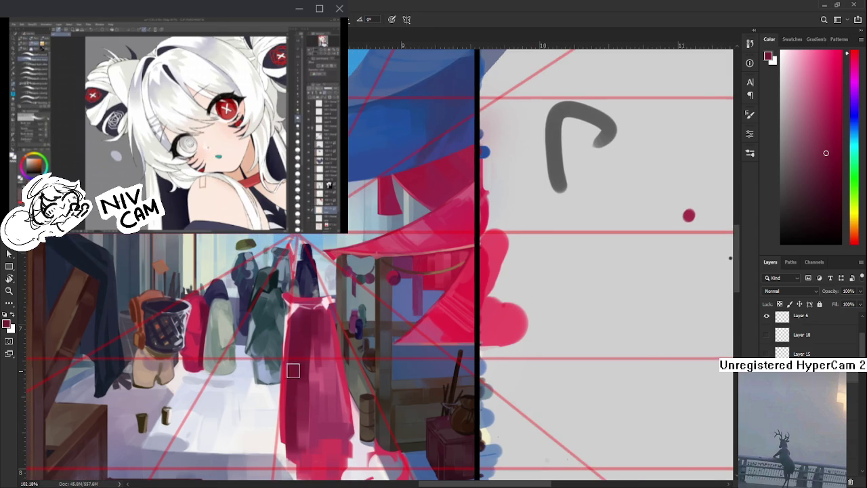
scroll(299, 386, "down", 2)
scroll(298, 366, "down", 1)
scroll(297, 345, "down", 1)
scroll(295, 366, "up", 4)
mouse_move(290, 387)
left_mouse_down()
mouse_move(319, 378)
mouse_move(328, 354)
left_mouse_up()
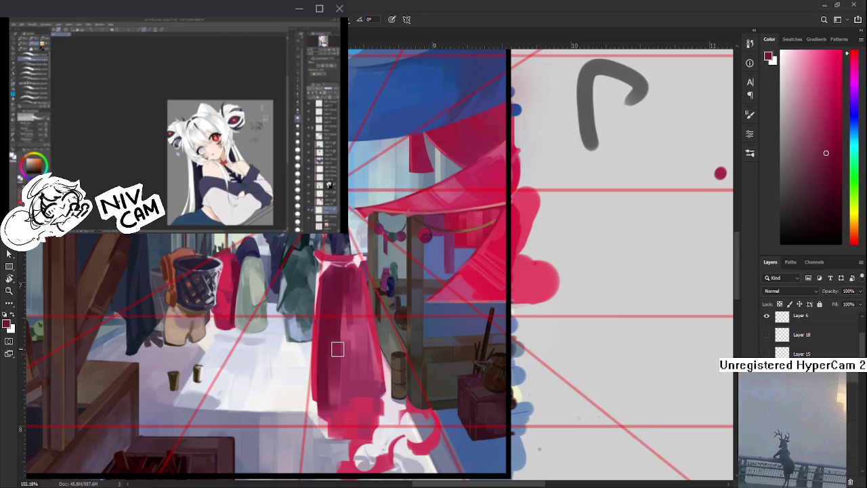
scroll(326, 366, "up", 2)
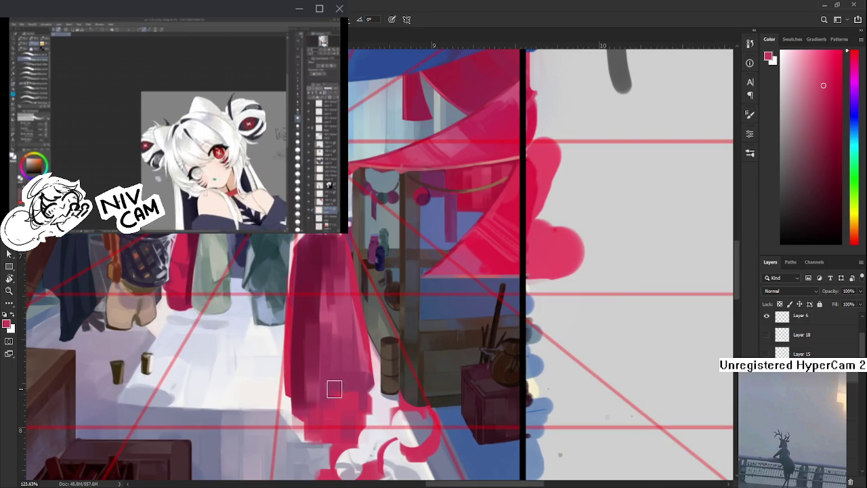
scroll(339, 355, "down", 3)
scroll(339, 355, "down", 3)
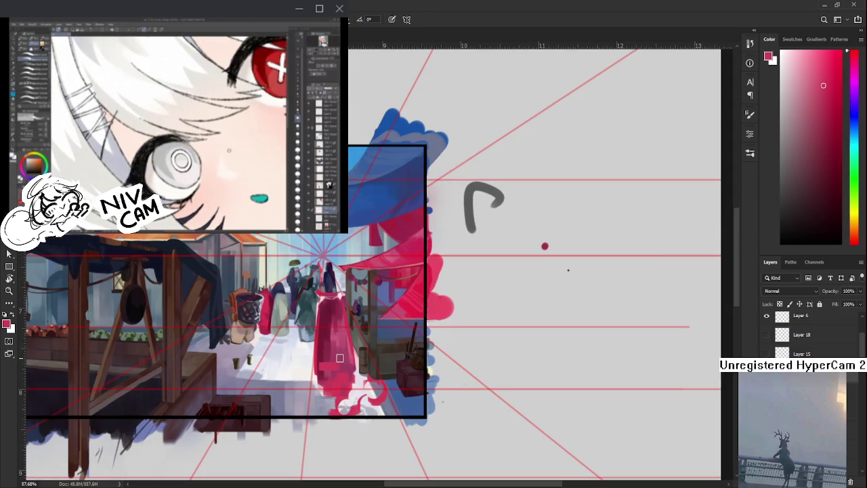
scroll(333, 347, "up", 3)
scroll(332, 346, "up", 3)
scroll(353, 308, "up", 3)
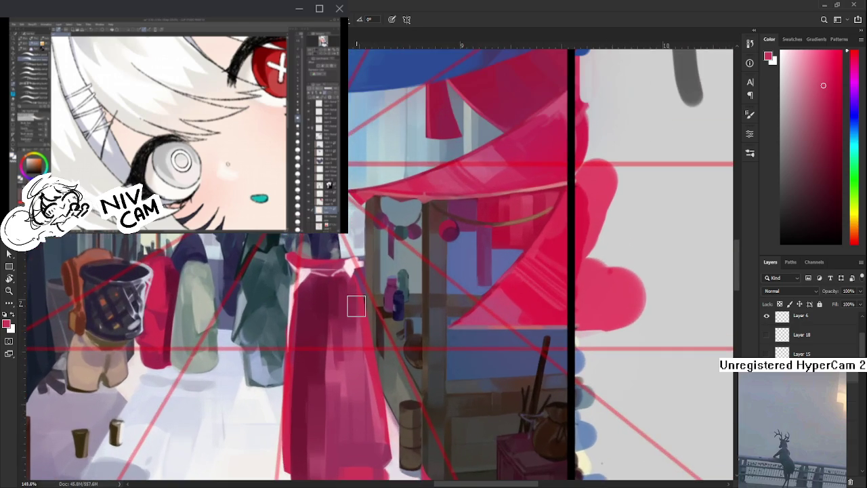
scroll(305, 329, "right", 1)
left_click(296, 327, "alt")
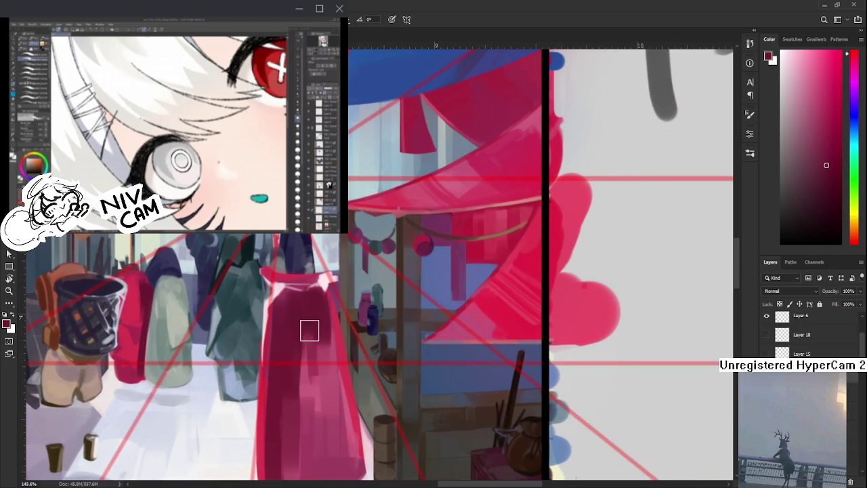
left_click(313, 361, "alt")
left_click(311, 321, "alt")
left_click(308, 367, "alt")
left_click(309, 349, "alt")
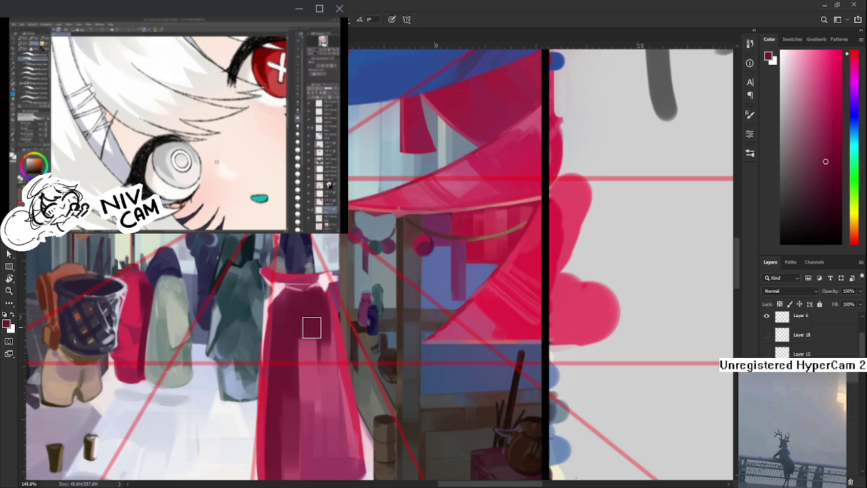
left_click_drag(348, 320, 355, 340)
scroll(356, 339, "down", 5)
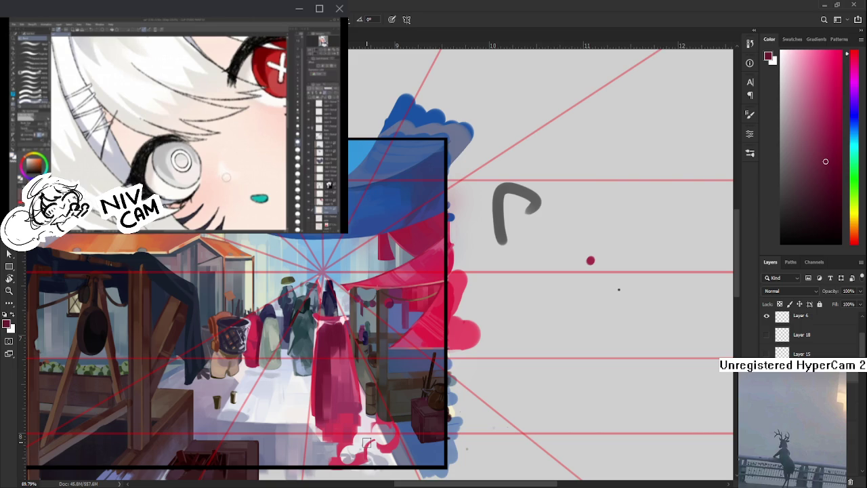
Zoom out and pan across the whole painting, then sweep a long dark maroon curve beside the red figure
scroll(367, 443, "down", 2)
scroll(352, 407, "down", 2)
scroll(334, 325, "up", 3)
scroll(334, 324, "up", 2)
scroll(366, 318, "up", 2)
scroll(400, 314, "up", 2)
scroll(344, 290, "down", 2)
scroll(393, 318, "down", 3)
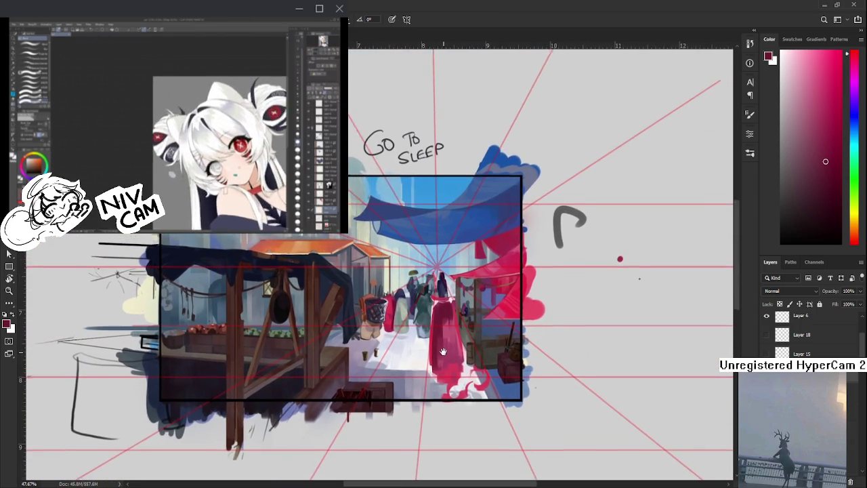
left_click_drag(442, 351, 358, 369)
left_click_drag(477, 393, 463, 385)
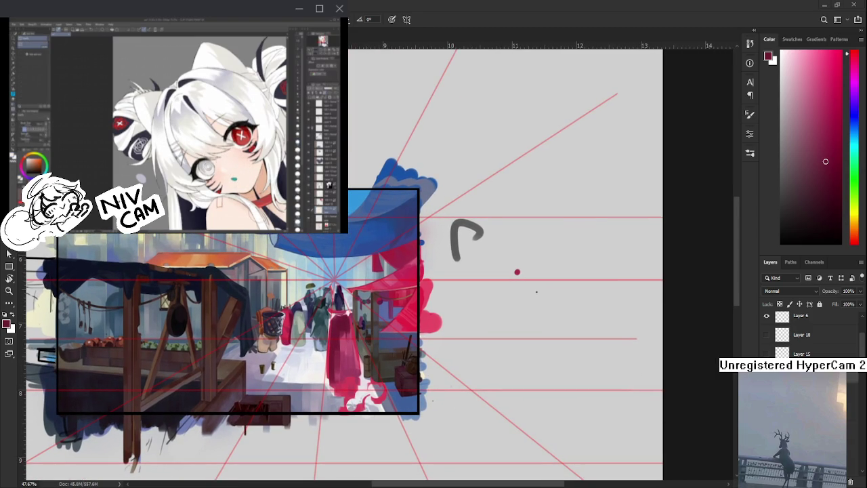
left_click_drag(424, 387, 639, 373)
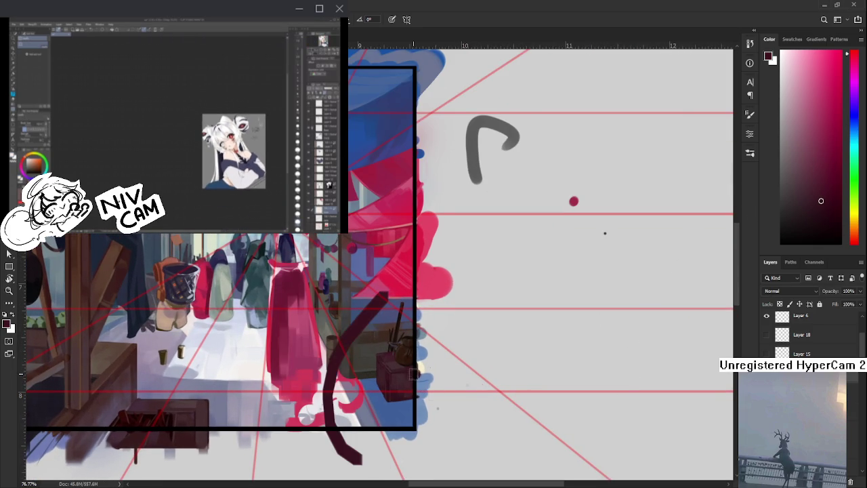
Paint and rework the dark maroon shape beside the right-hand stall, alternating between Eraser and Brush
left_click_drag(412, 364, 372, 337)
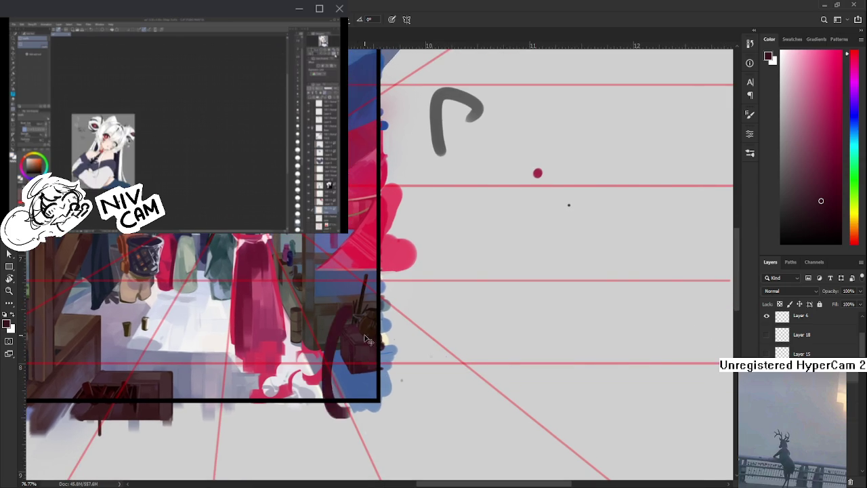
mouse_move(334, 298)
left_mouse_down()
mouse_move(339, 388)
mouse_move(368, 344)
mouse_move(350, 341)
mouse_move(371, 374)
mouse_move(341, 399)
mouse_move(367, 393)
mouse_move(339, 393)
mouse_move(363, 391)
left_mouse_up()
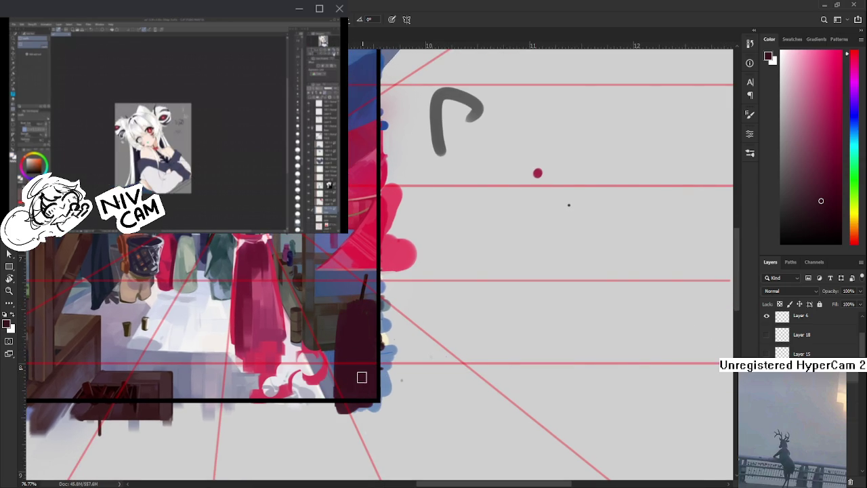
mouse_move(355, 362)
left_mouse_down()
mouse_move(335, 362)
mouse_move(330, 409)
left_mouse_up()
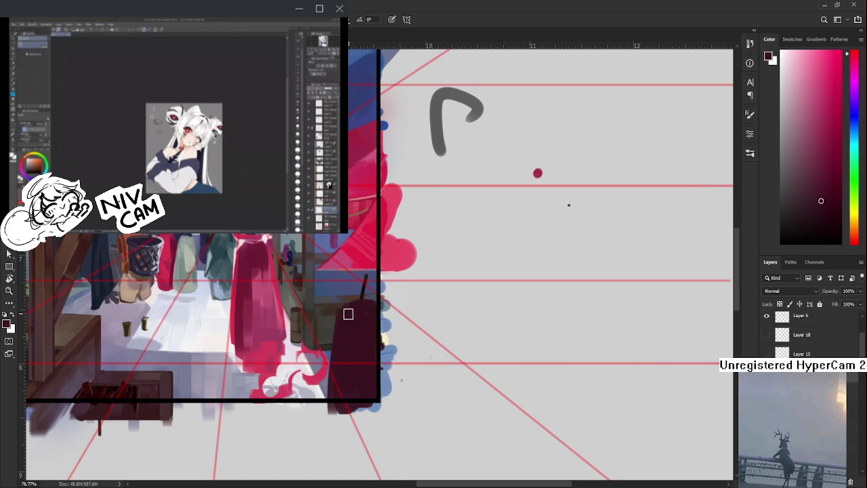
key("e")
key("b")
left_click_drag(339, 343, 332, 350)
left_click_drag(321, 385, 329, 382)
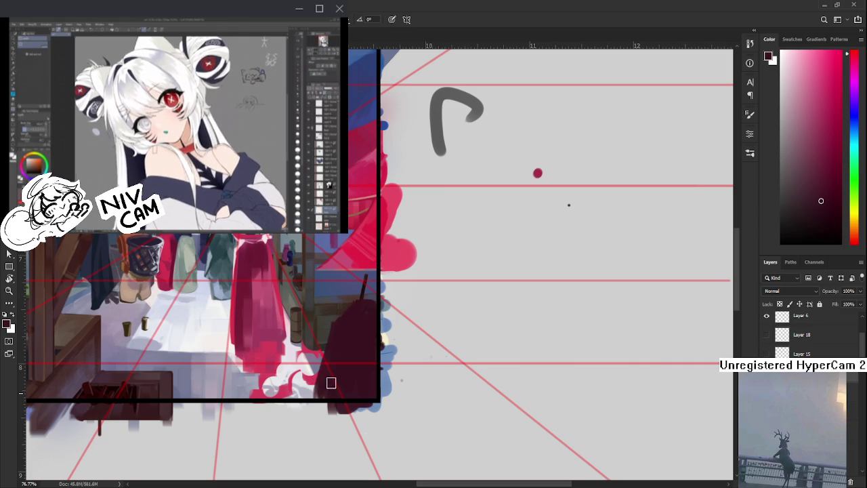
key("e")
key("b")
left_click_drag(349, 300, 380, 303)
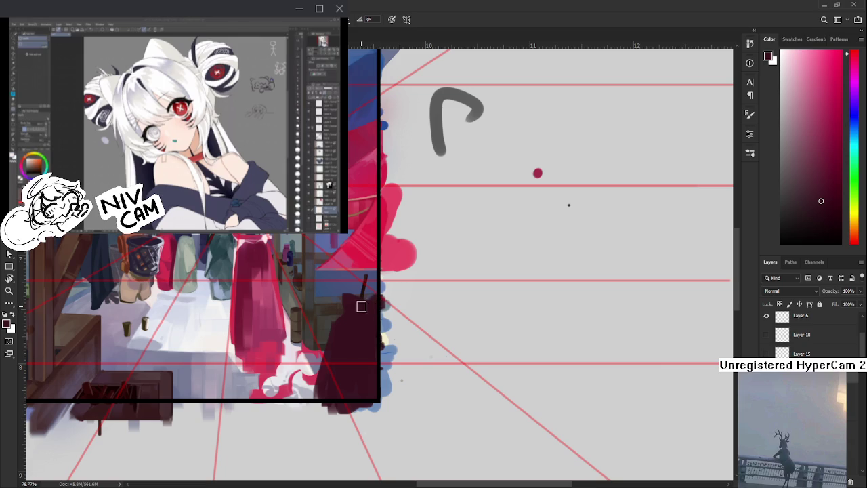
mouse_move(341, 337)
left_mouse_down()
mouse_move(332, 352)
mouse_move(339, 403)
mouse_move(348, 387)
left_mouse_up()
Resample the maroon shape's dark red several times and paint more to enlarge it
left_click(276, 335, "alt")
left_click(338, 354, "alt")
left_click(320, 385, "alt")
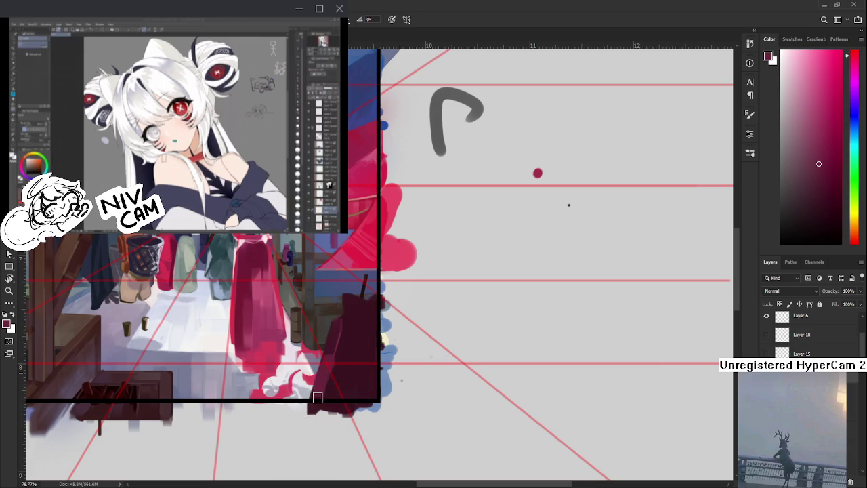
left_click(349, 378, "alt")
left_click(327, 379, "alt")
left_click(333, 349, "alt")
left_click(339, 348, "alt")
left_click(332, 351, "alt")
left_click(360, 351, "alt")
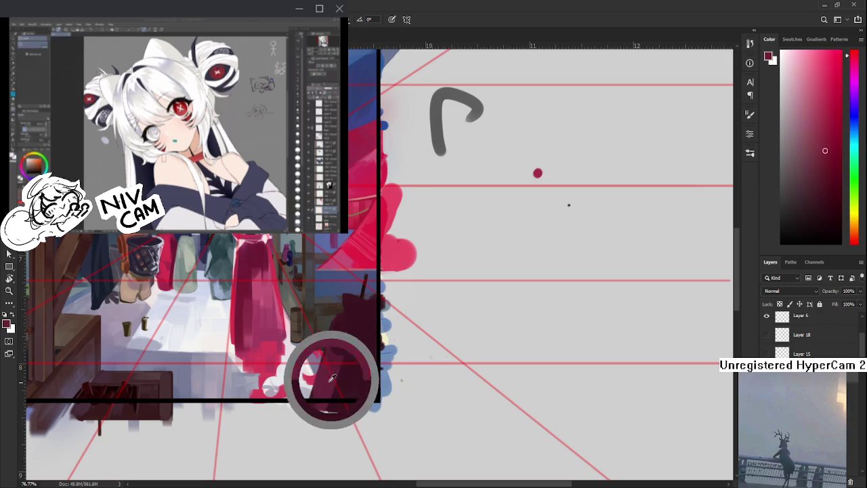
left_click(351, 381, "alt")
left_click(319, 387, "alt")
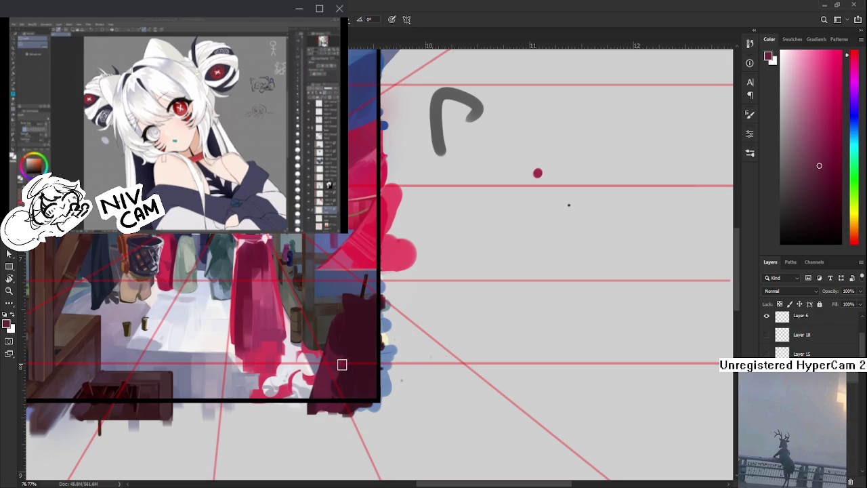
left_click_drag(341, 341, 349, 375)
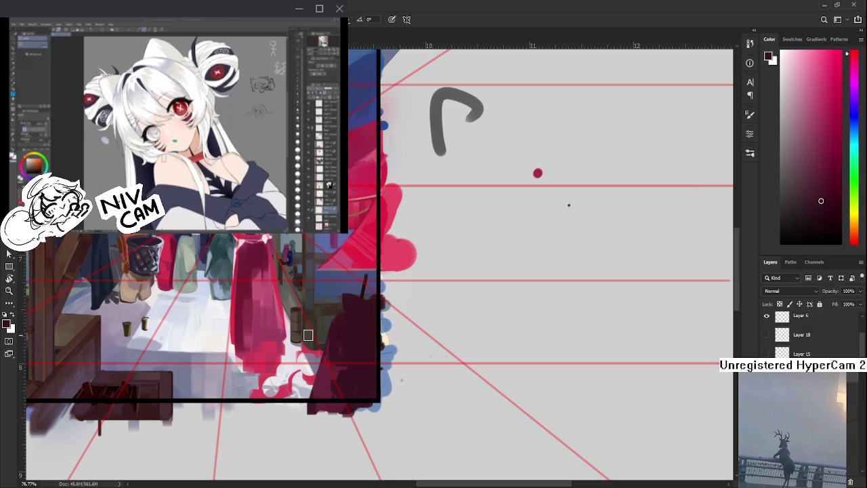
Zoom out and sample lighter and darker reds from the maroon shape, ending on its darker red
scroll(308, 335, "down", 2)
left_click(321, 361, "alt")
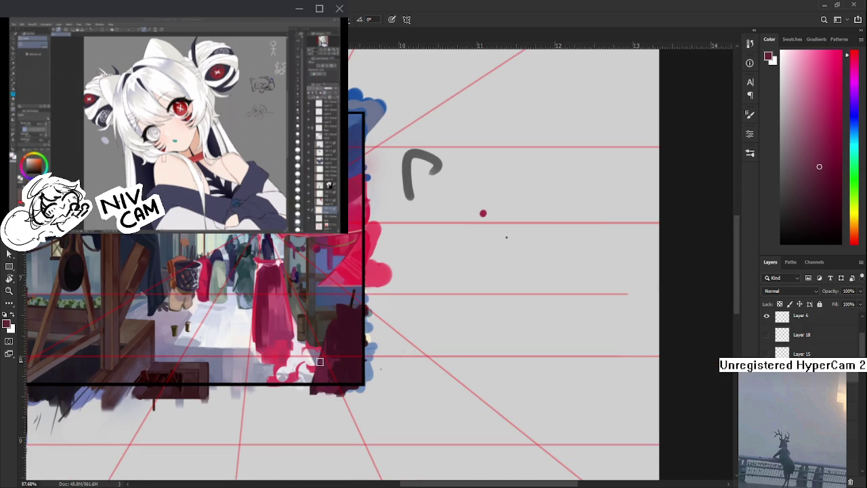
left_click(336, 344, "alt")
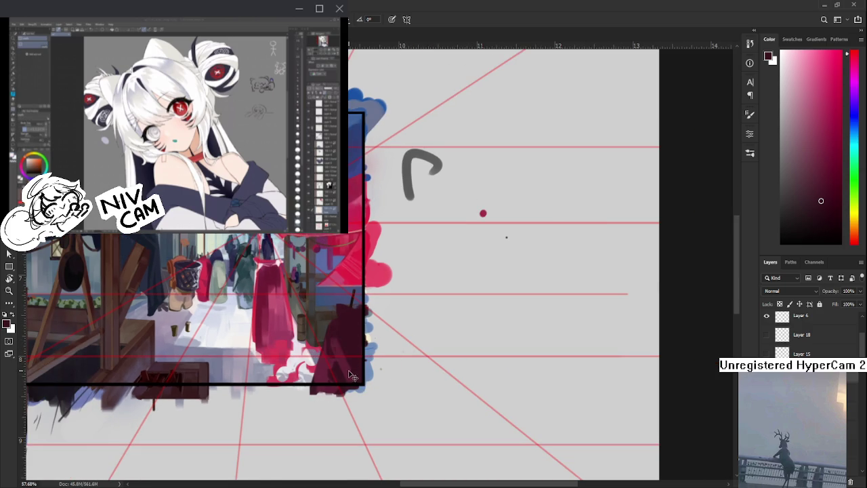
left_click(326, 359, "alt")
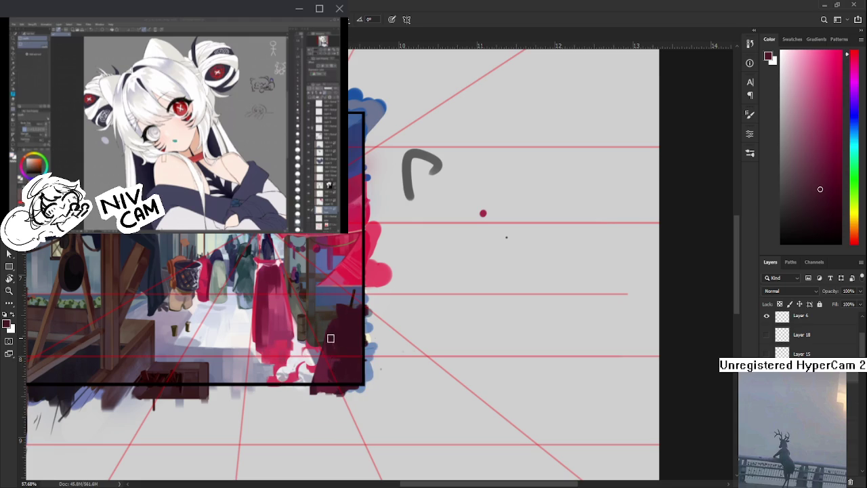
left_click(321, 362, "alt")
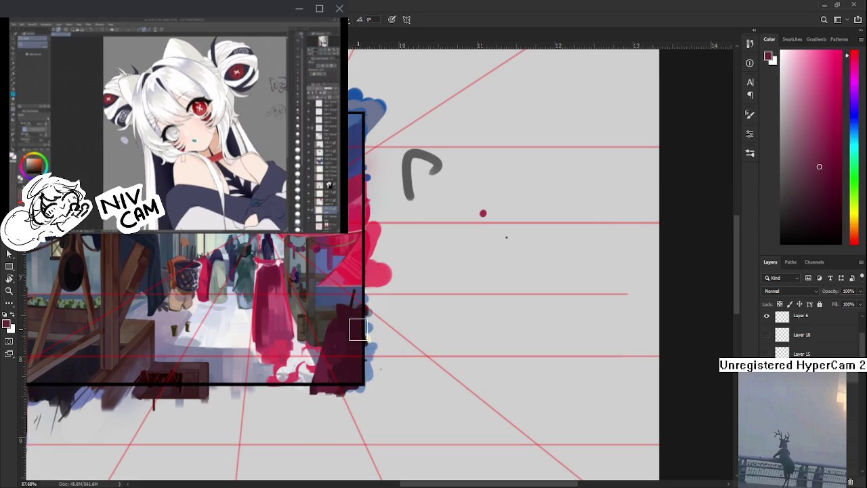
left_click(342, 327, "alt")
left_click(357, 339, "alt")
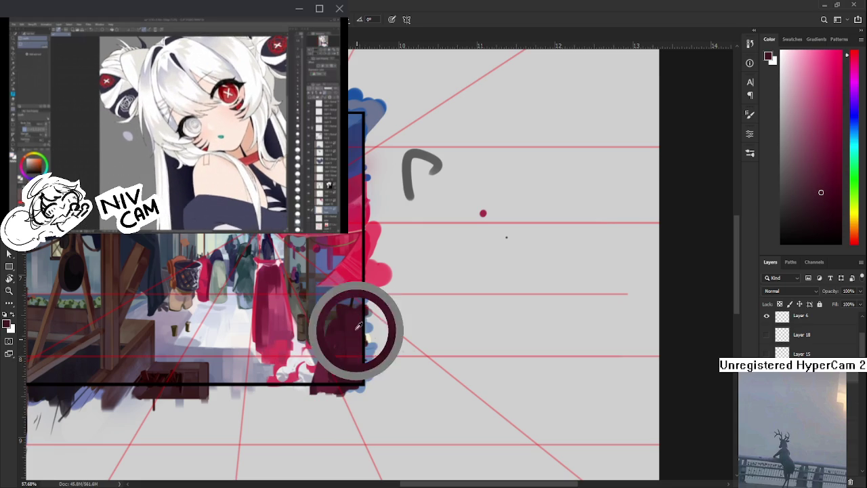
left_click(343, 374, "alt")
left_click(352, 339, "alt")
left_click(326, 368, "alt")
left_click(351, 364, "alt")
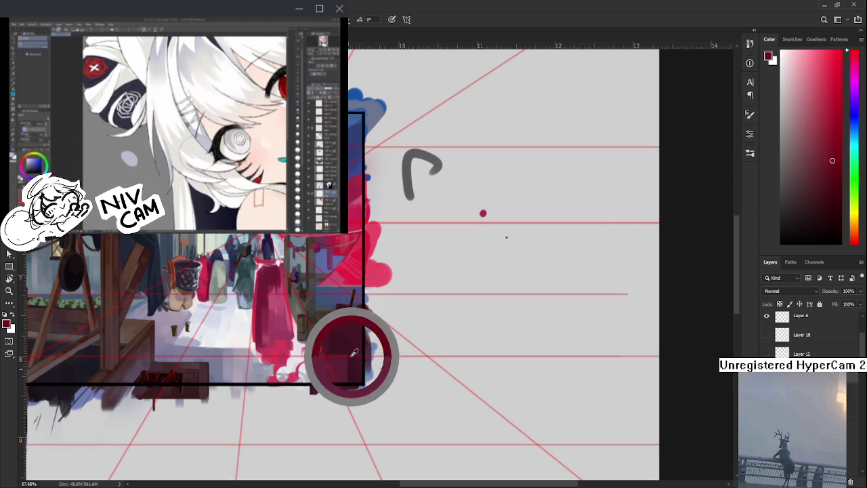
left_click(349, 364, "alt")
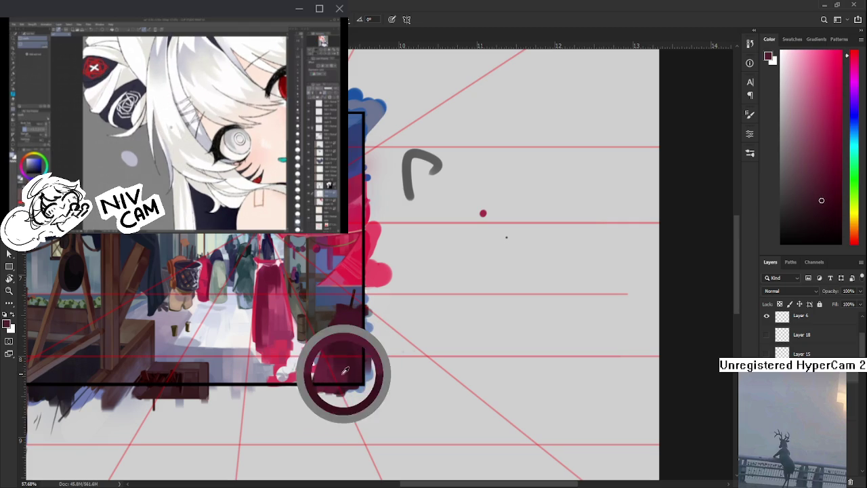
left_click(329, 374, "alt")
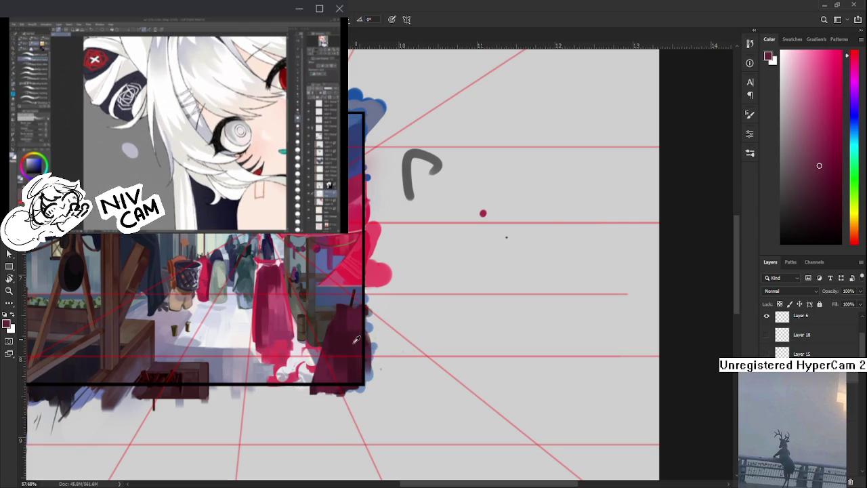
left_click(353, 334, "alt")
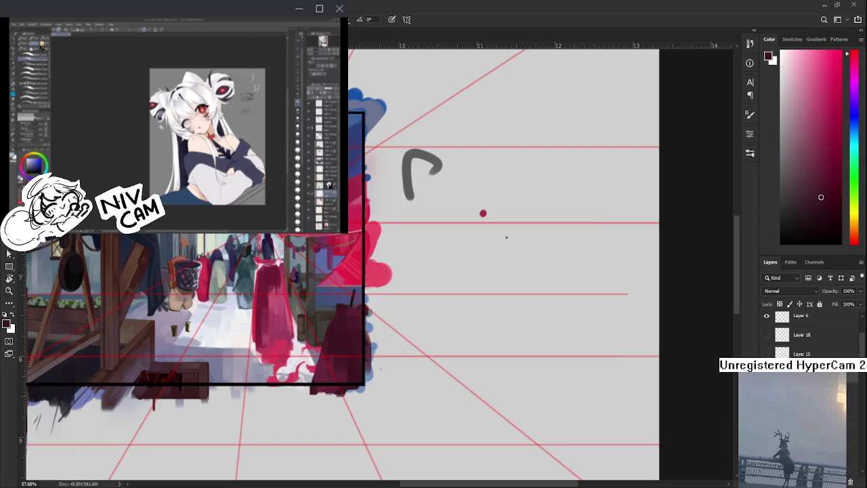
Set the colour to black, then lasso and fill an angular black area below the maroon shape
scroll(506, 238, "up", 5)
left_click_drag(324, 357, 388, 378)
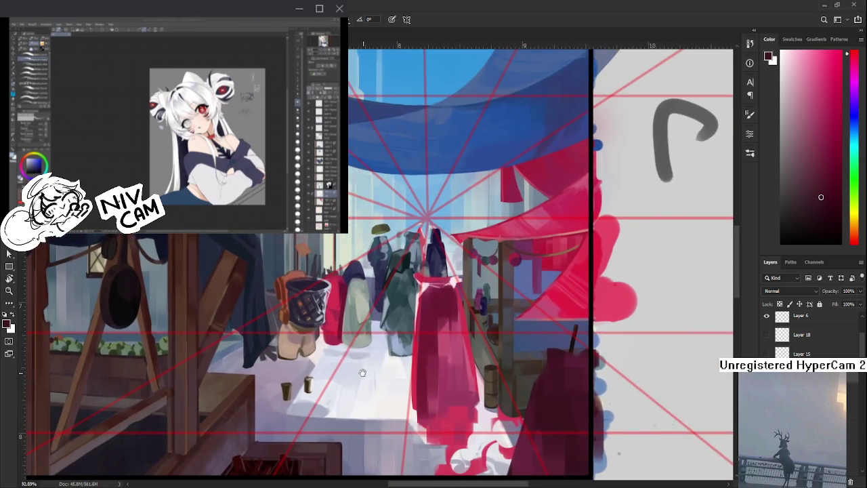
scroll(696, 301, "down", 2)
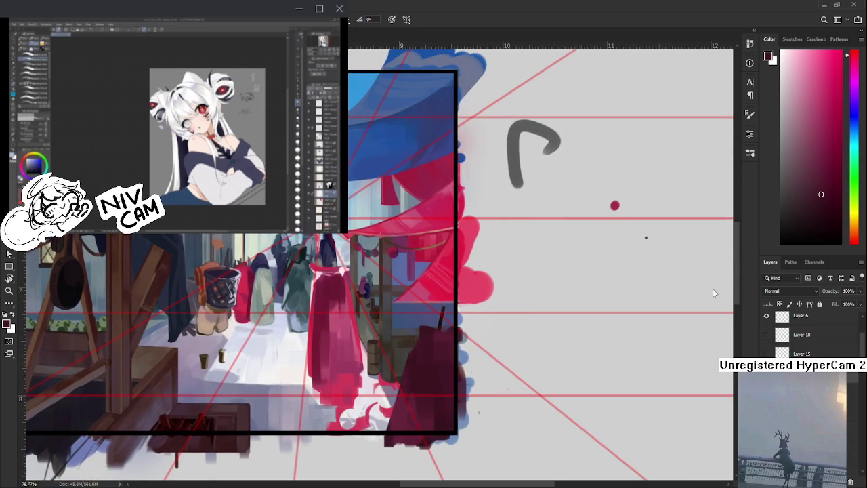
key("d")
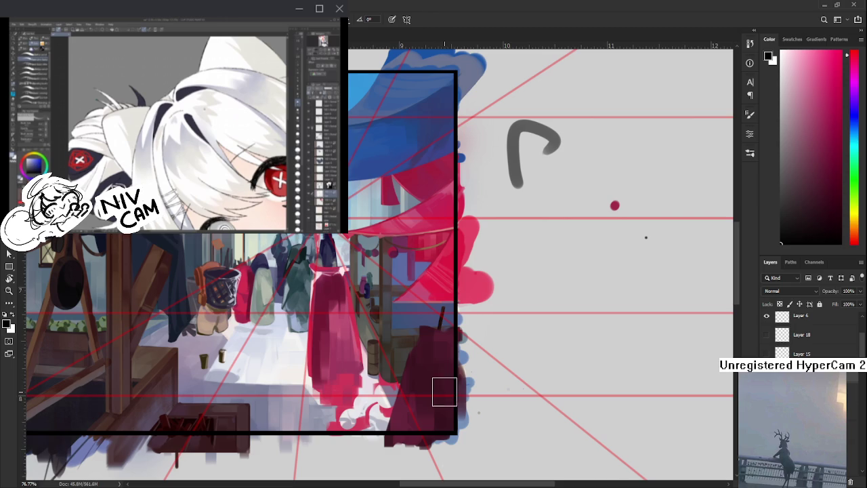
left_click_drag(455, 379, 418, 445)
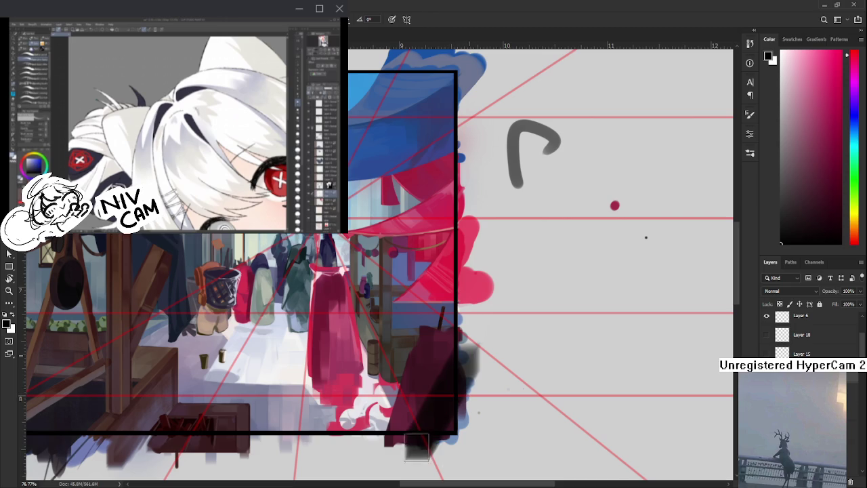
key("ctrl+z")
key("l")
mouse_move(462, 367)
left_mouse_down()
mouse_move(425, 464)
mouse_move(463, 367)
left_mouse_up()
key("alt+BackSpace")
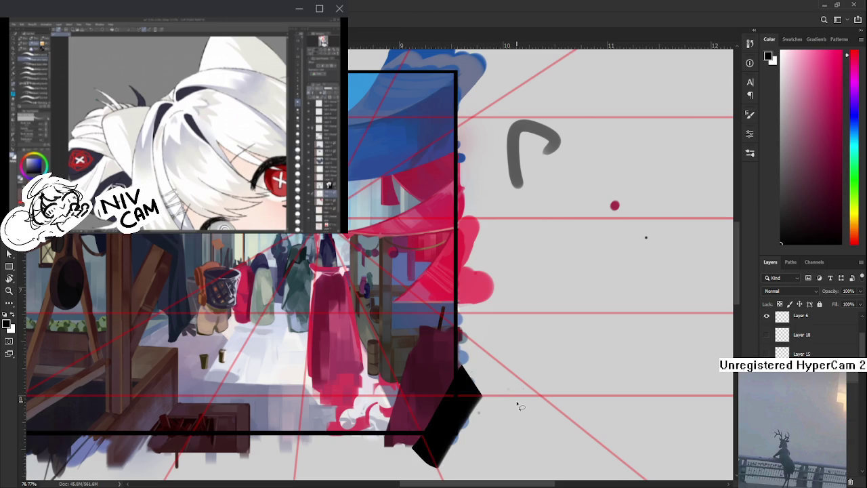
Fill the thin leftover sliver with black and reposition the black block with Free Transform
scroll(518, 406, "down", 3)
scroll(515, 402, "up", 1)
scroll(515, 403, "up", 3)
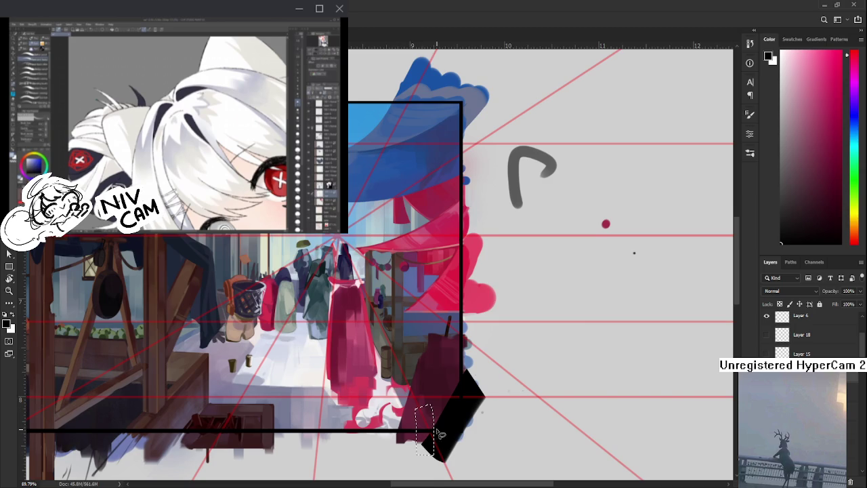
key("alt+BackSpace")
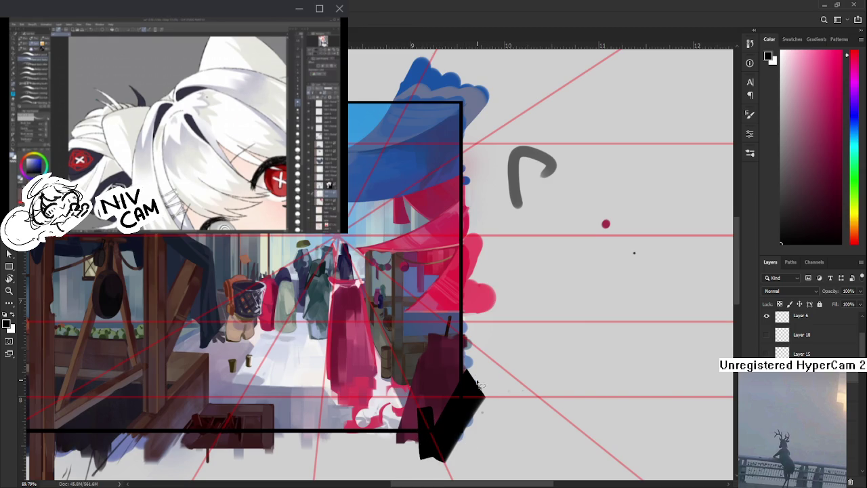
key("ctrl+t")
left_click(454, 402)
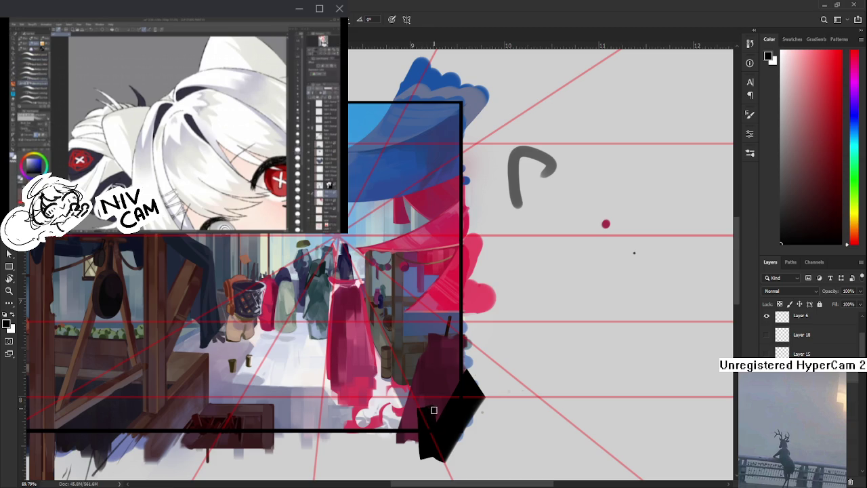
left_click_drag(452, 413, 469, 416)
Preview Color Dodge on the layer, revert to Normal, and sample the distant figures' blue-grey
scroll(469, 417, "down", 5)
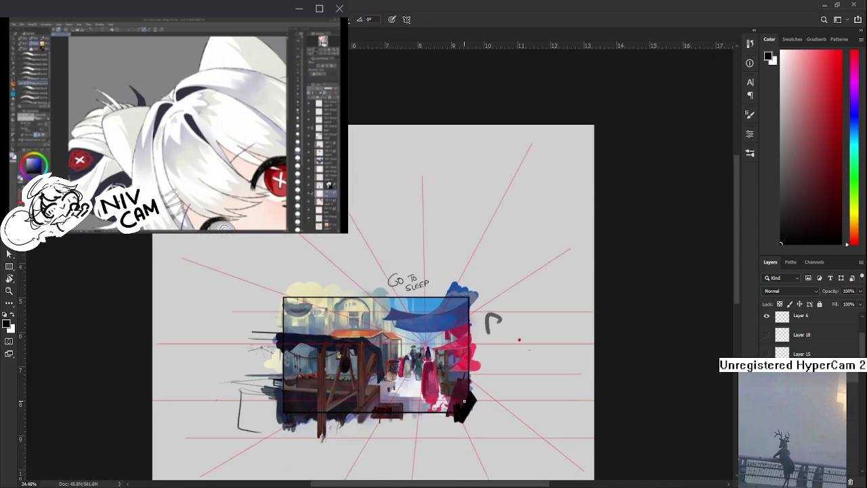
scroll(471, 398, "up", 2)
scroll(471, 398, "up", 4)
left_click_drag(379, 414, 409, 432)
scroll(807, 336, "up", 5)
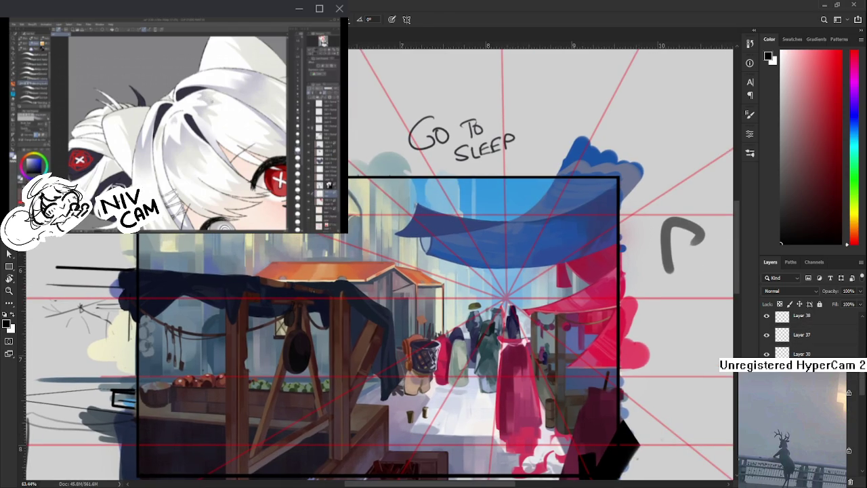
scroll(807, 335, "up", 1)
scroll(807, 335, "down", 3)
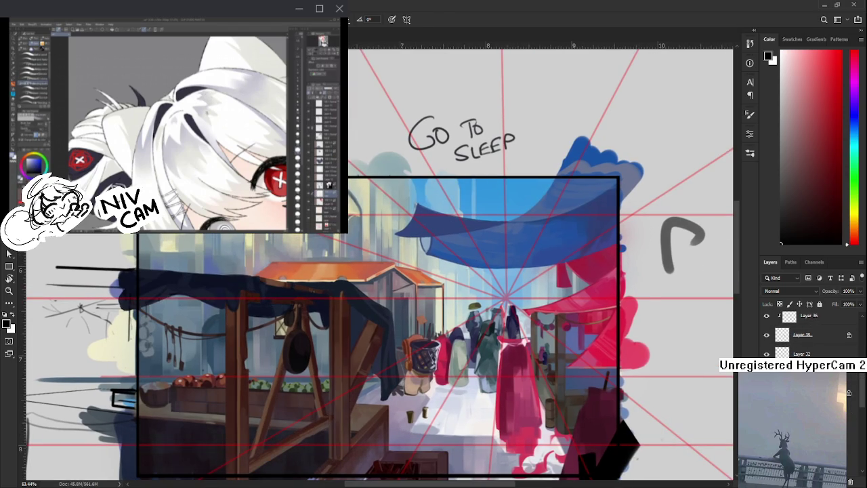
scroll(807, 335, "down", 1)
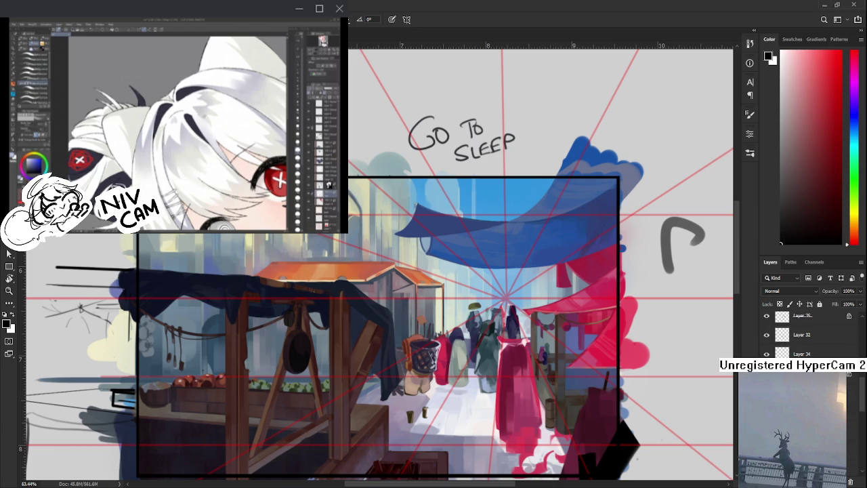
scroll(807, 335, "down", 1)
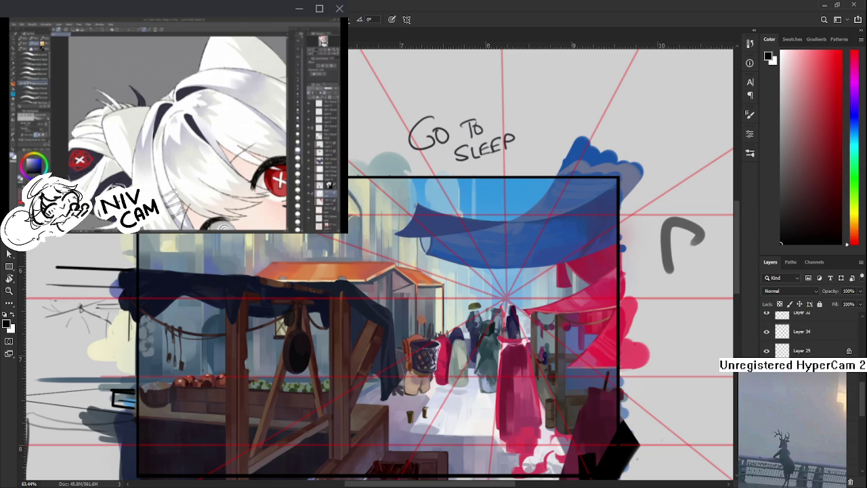
scroll(807, 335, "down", 1)
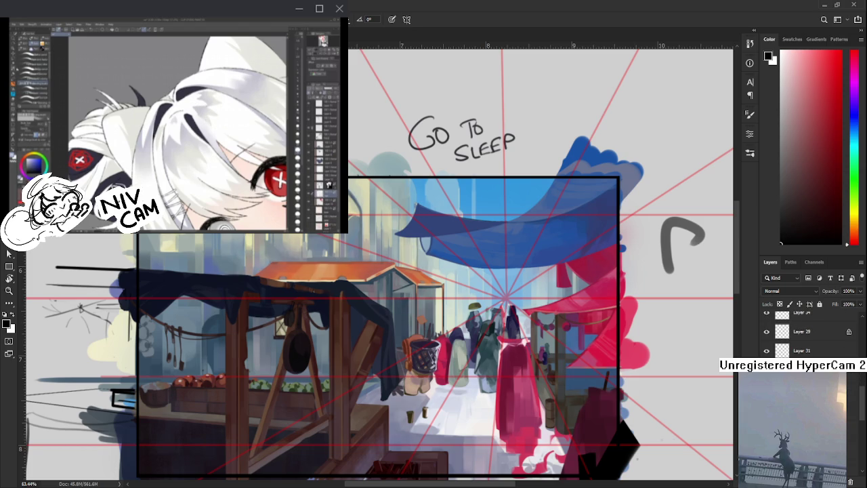
key("alt+shift+d")
key("alt+shift+n")
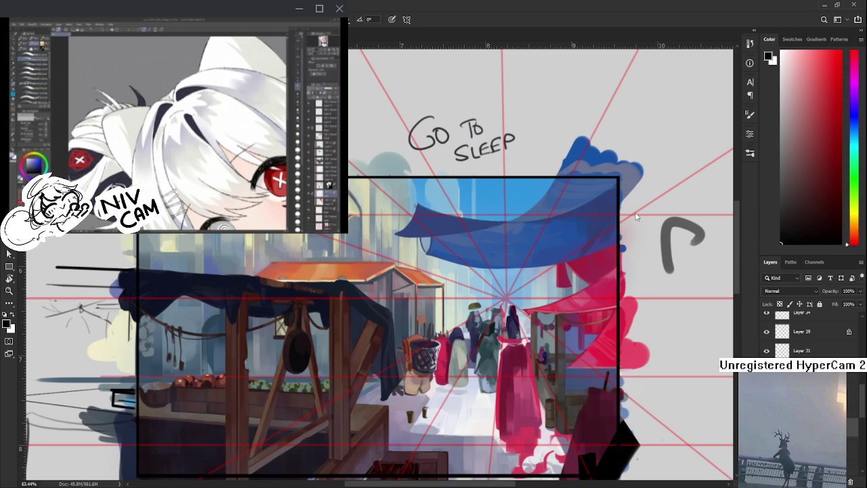
left_click(460, 335, "alt")
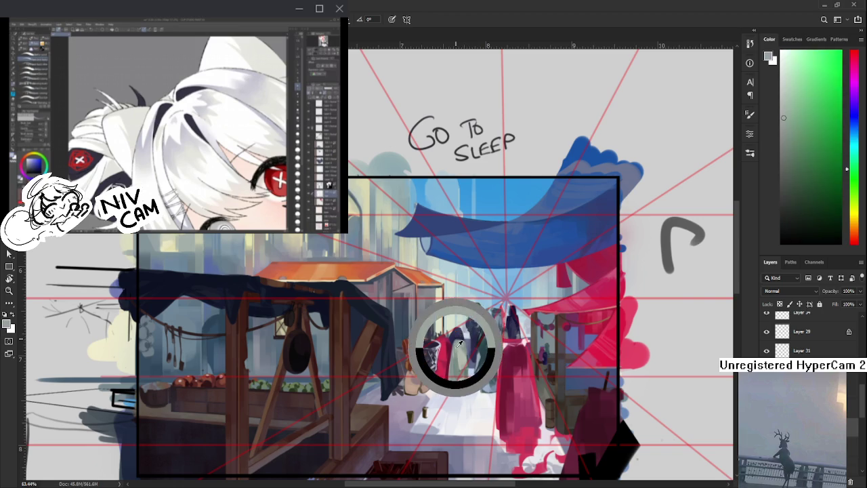
Sample dark blue-violet shades and paint a small figure beneath the left stall
left_click_drag(208, 363, 250, 377)
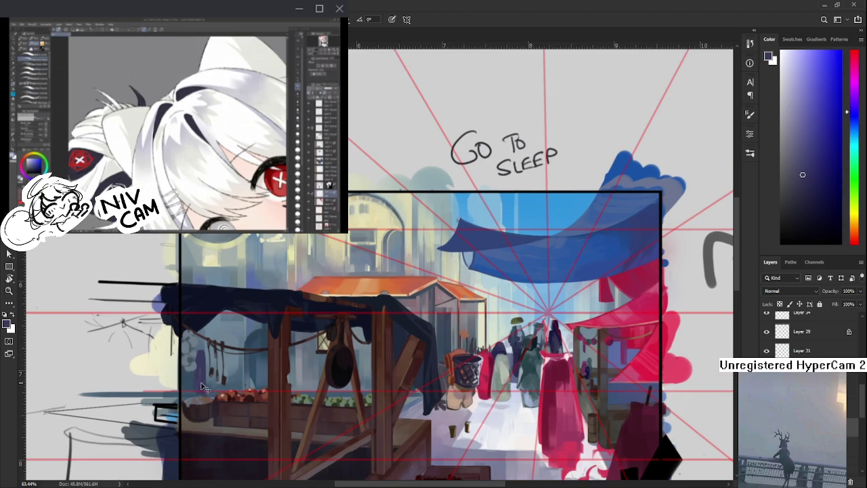
key("e")
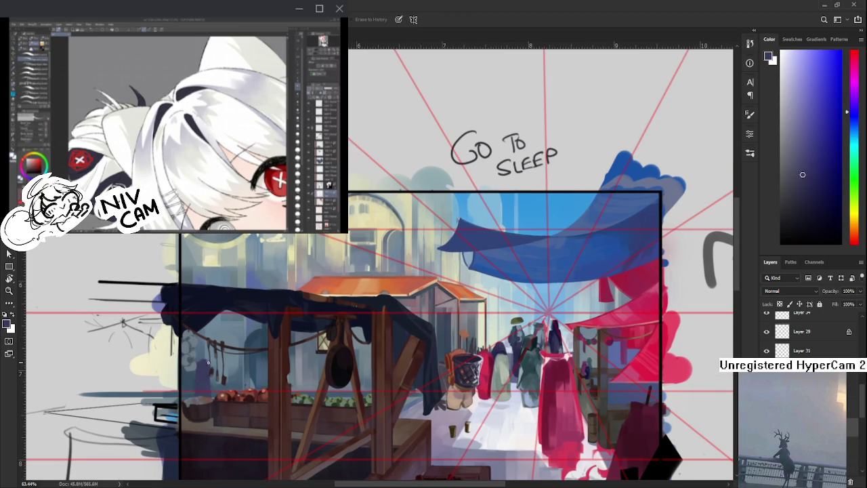
key("b")
left_click(552, 331, "alt")
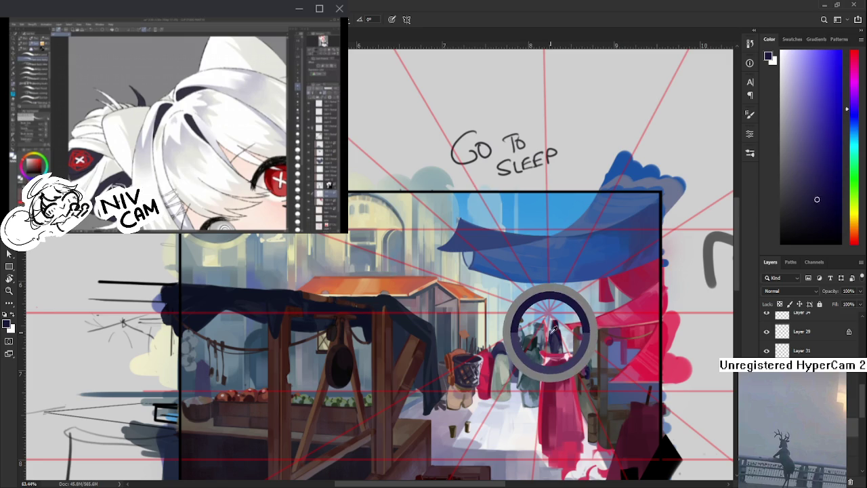
left_click(203, 378, "alt")
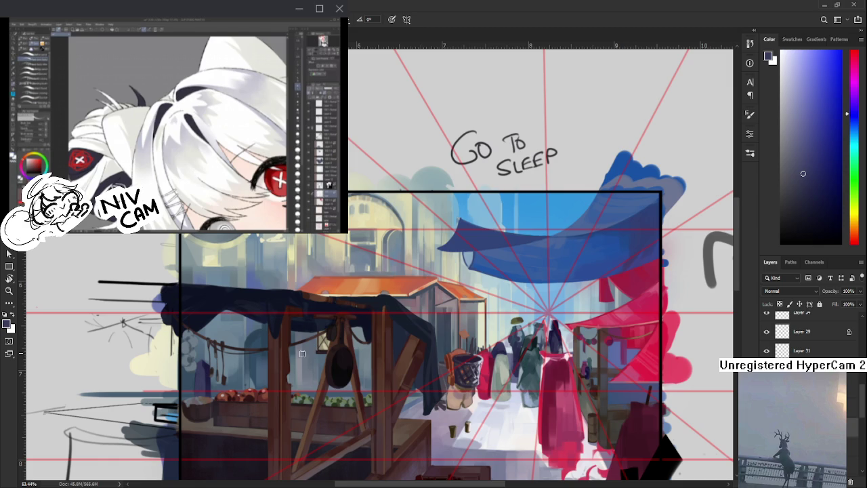
left_click(202, 371, "alt")
left_click(203, 370, "alt")
left_click(210, 366, "alt")
Refine the figure's shading with hues resampled from the left stall
left_click(207, 367, "alt")
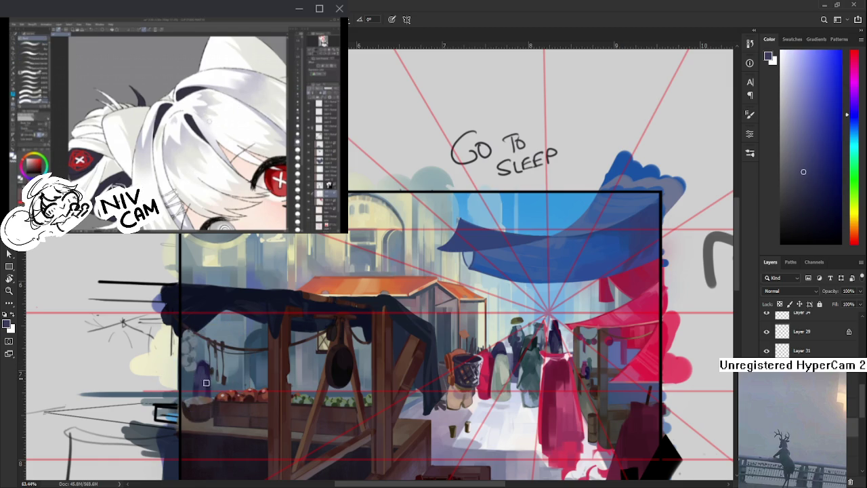
left_click(205, 367, "alt")
left_click(205, 367, "alt")
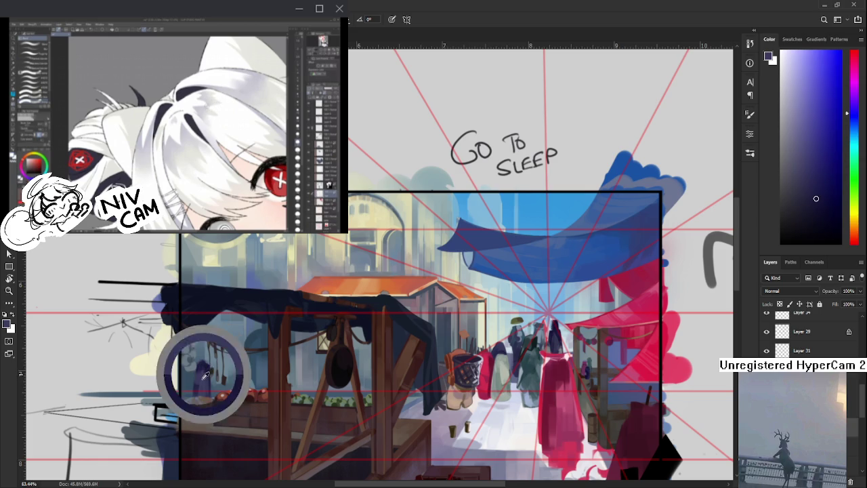
left_click(207, 370, "alt")
left_click(206, 371, "alt")
left_click(206, 371, "alt")
left_click(210, 368, "alt")
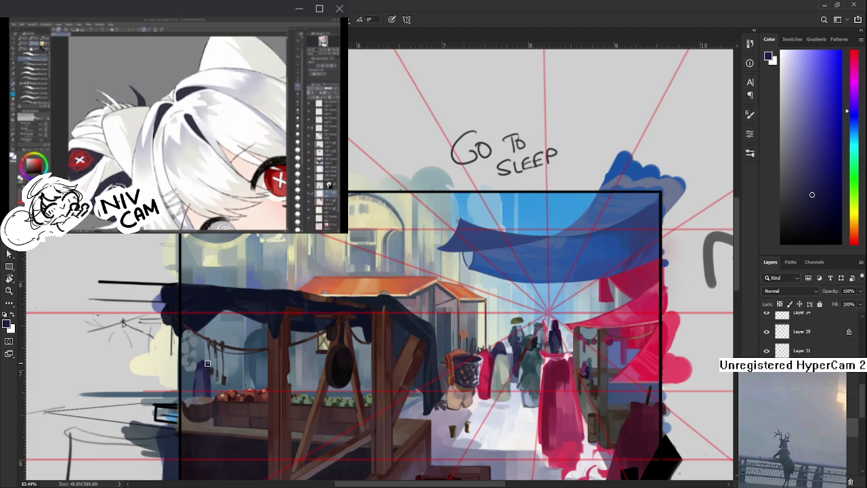
Clean up the figure's edges with the Eraser, then sample dark red from the street
key("e")
left_click_drag(254, 377, 207, 363)
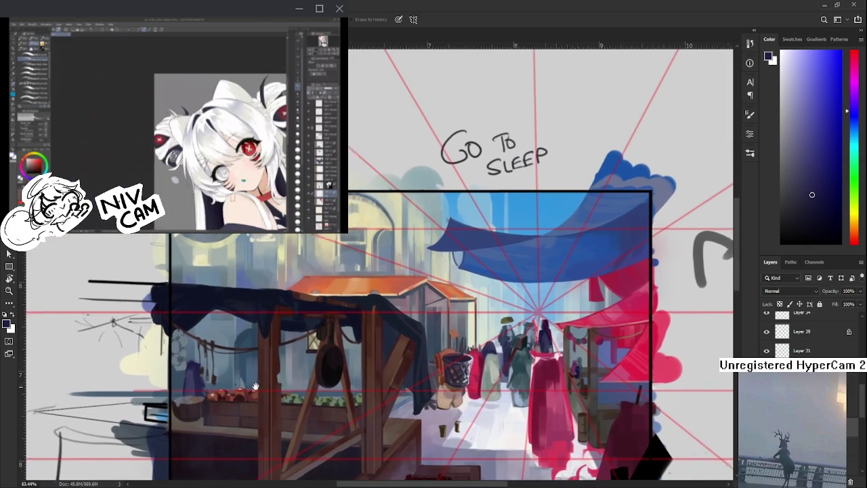
key("b")
key("e")
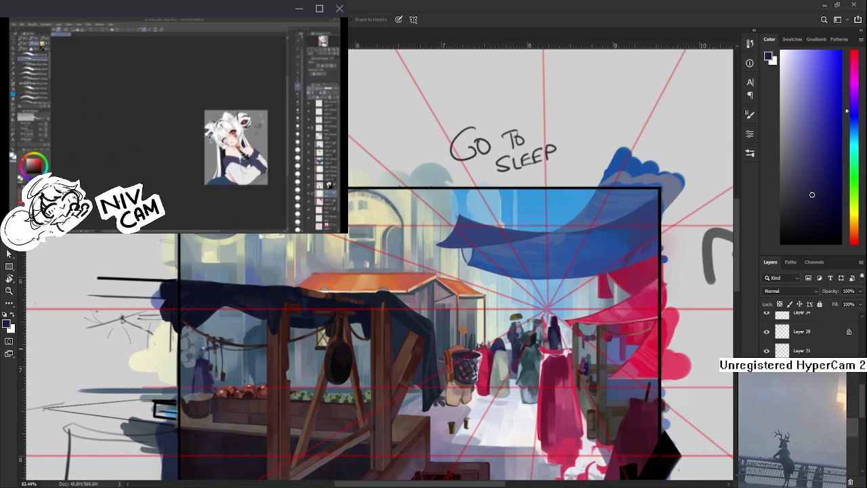
key("b")
key("e")
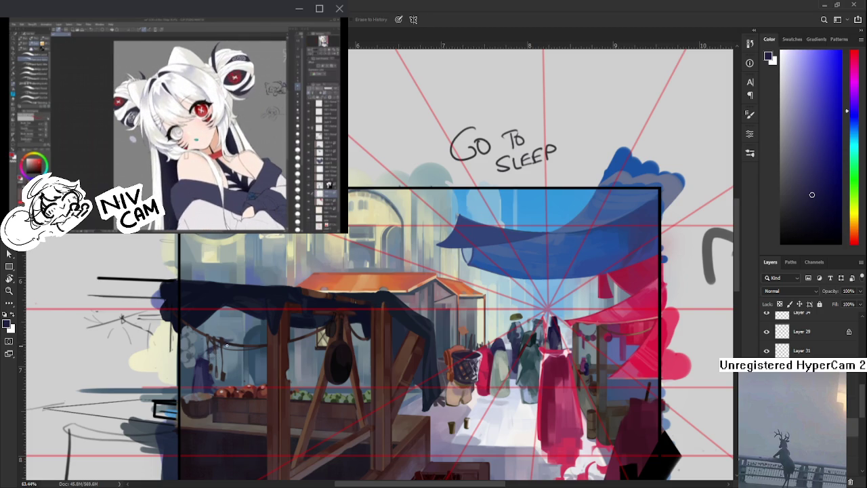
left_click_drag(240, 347, 438, 349)
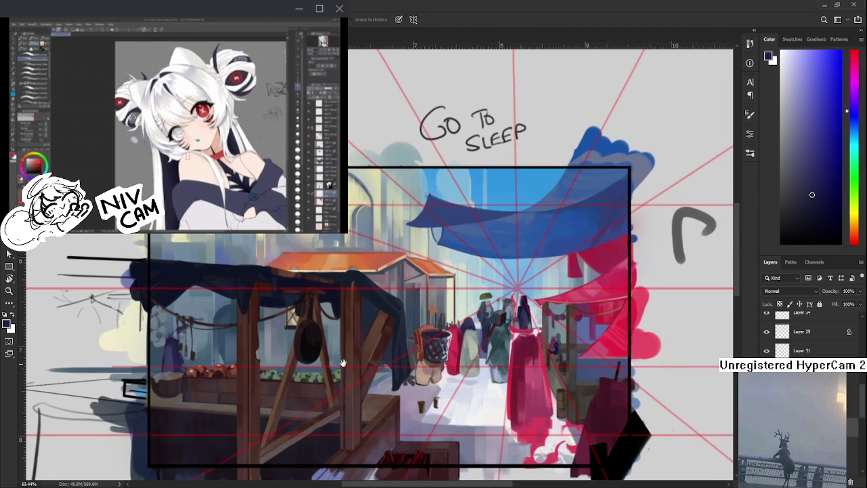
key("b")
left_click(462, 340, "alt")
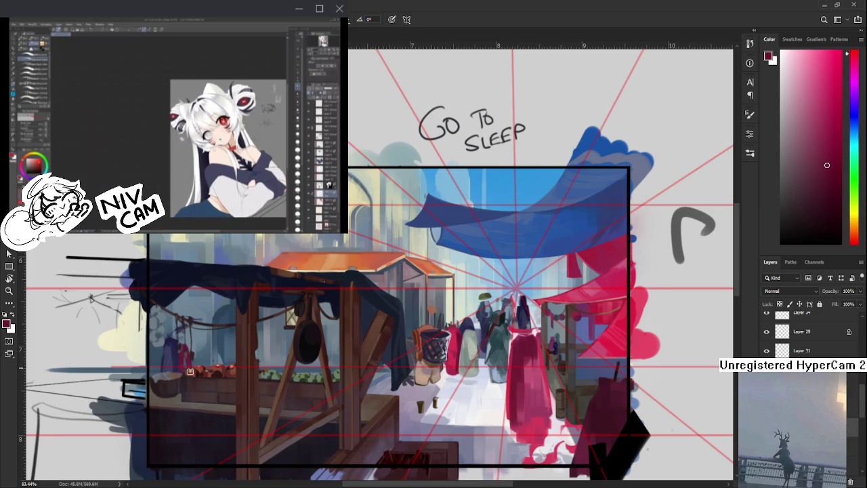
Sample pink and darker reds and paint a small red figure beside the bluish one
key("e")
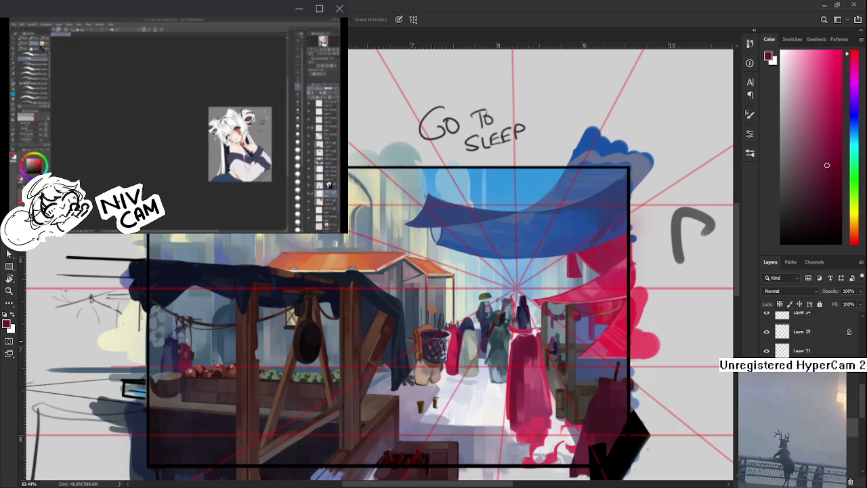
key("b")
left_click(532, 372, "alt")
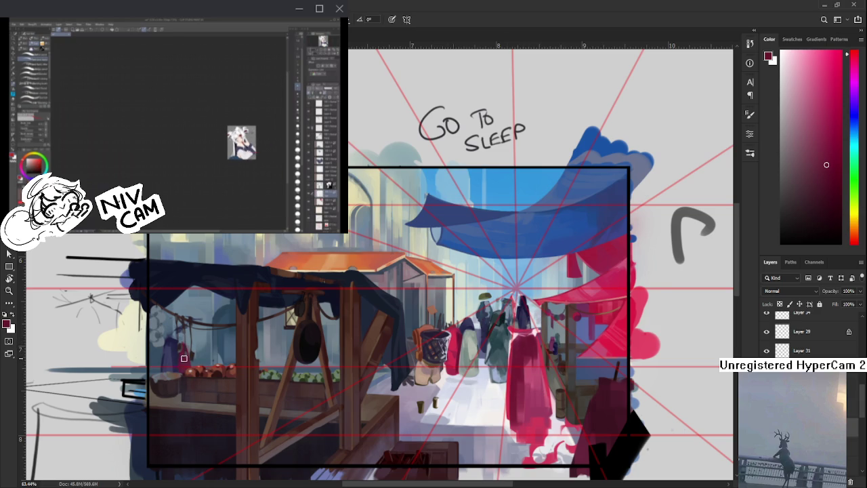
left_click(535, 369, "alt")
left_click(184, 351, "alt")
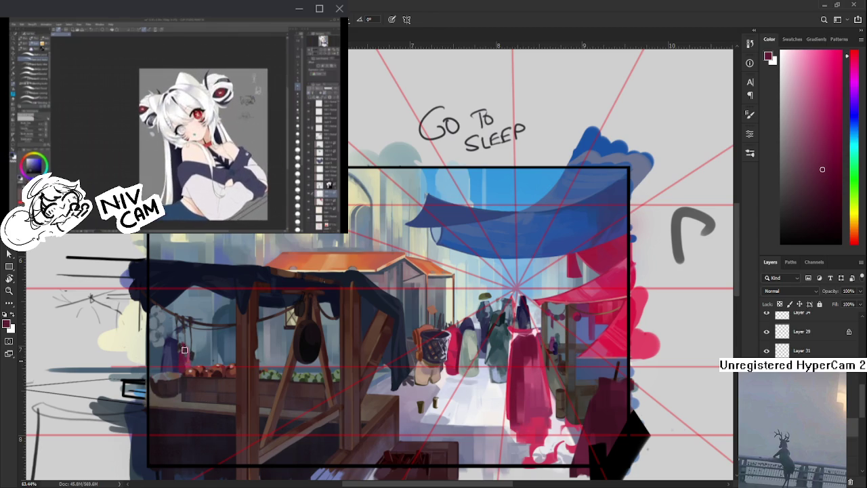
left_click(184, 359, "alt")
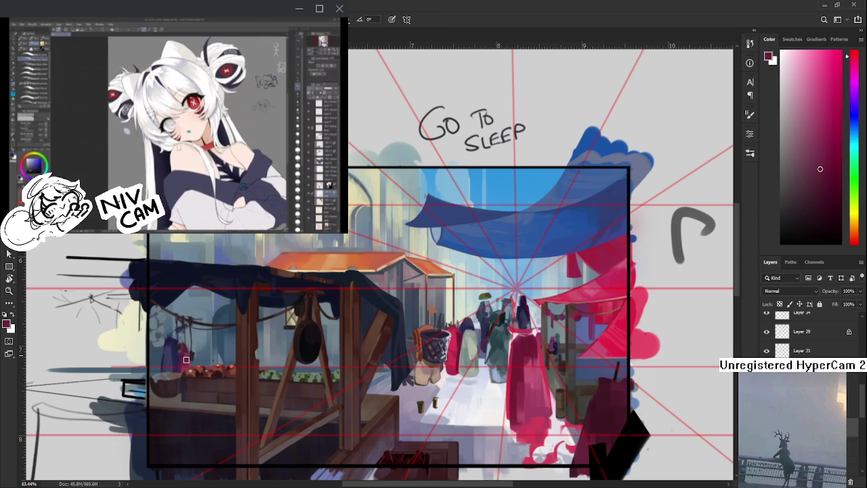
left_click(186, 349, "alt")
Erase stray strokes to refine the red figure's outline under the left stall
key("e")
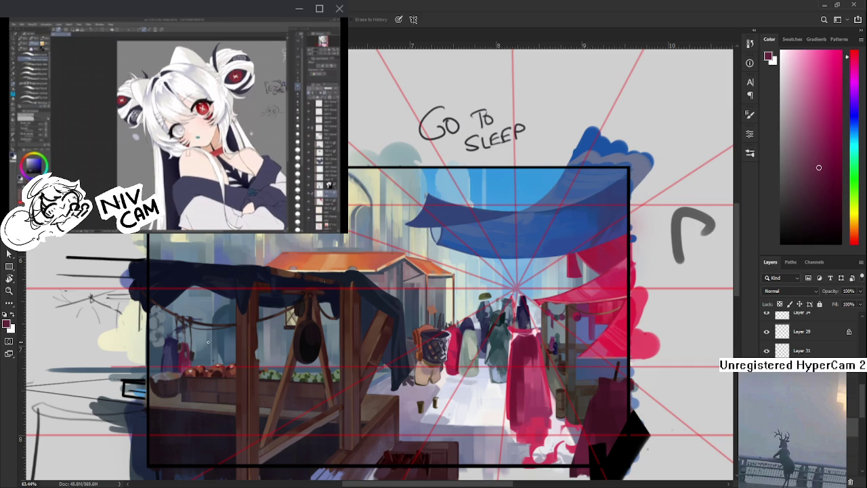
left_click_drag(221, 339, 231, 379)
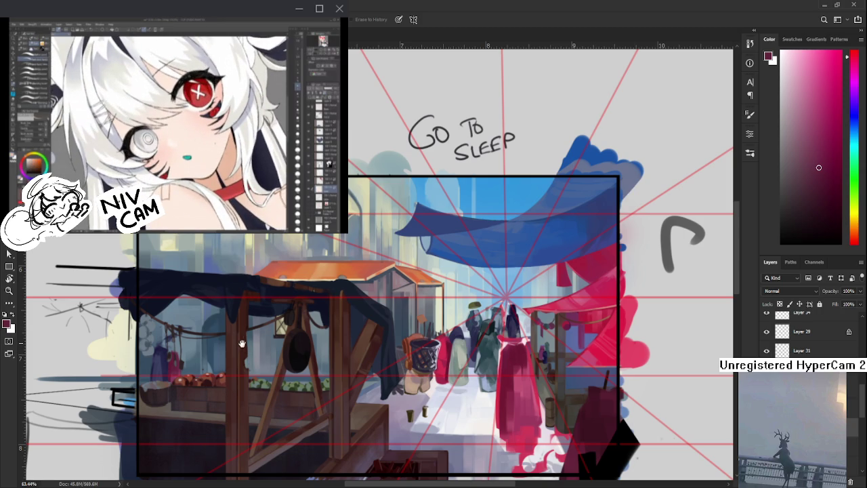
left_click_drag(241, 343, 254, 350)
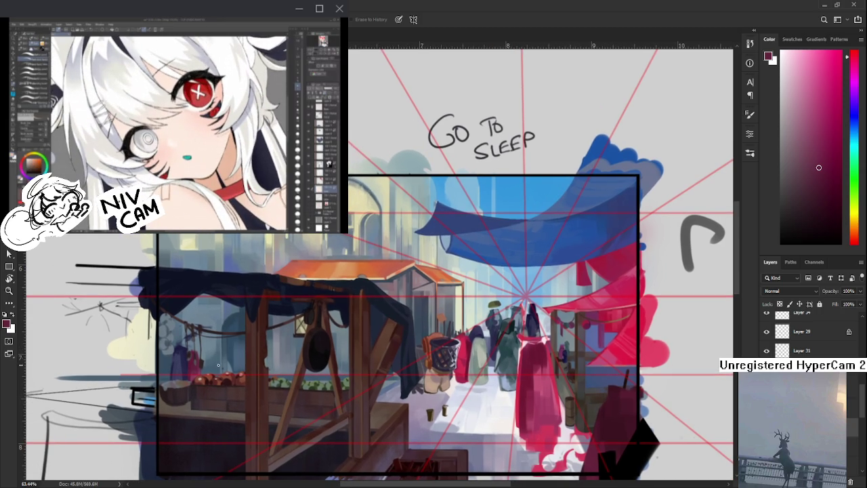
left_click_drag(231, 373, 264, 388)
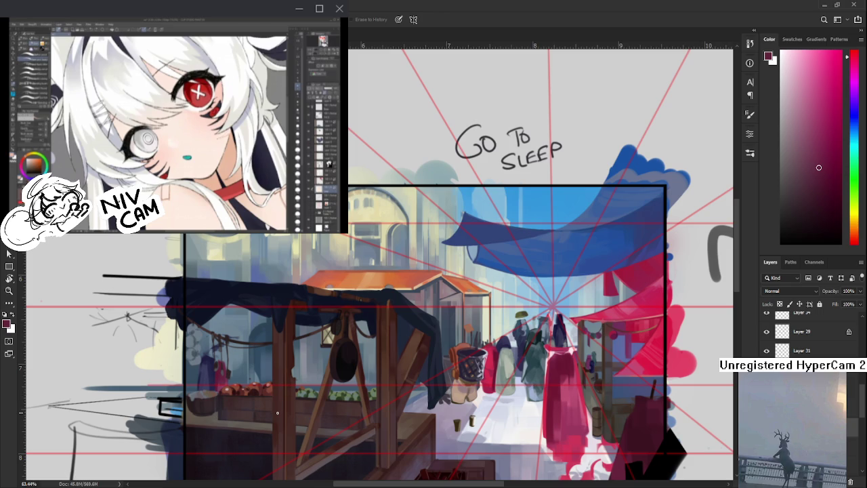
scroll(250, 346, "up", 2)
scroll(216, 317, "up", 5)
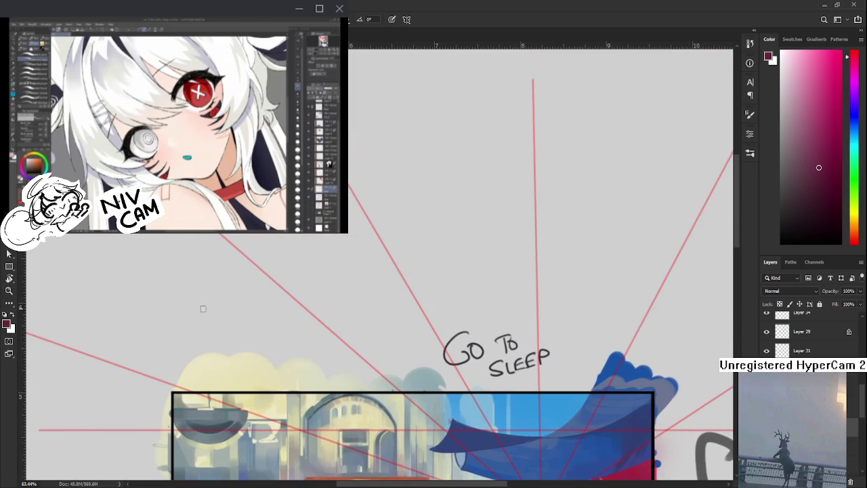
left_click(196, 240)
mouse_move(196, 240)
left_mouse_down()
mouse_move(109, 304)
mouse_move(132, 345)
left_mouse_up()
left_click_drag(148, 349, 255, 273)
left_click_drag(227, 234, 257, 260)
mouse_move(167, 271)
left_mouse_down()
mouse_move(200, 305)
mouse_move(187, 306)
mouse_move(229, 251)
left_mouse_up()
key("ctrl+z")
key("ctrl+z")
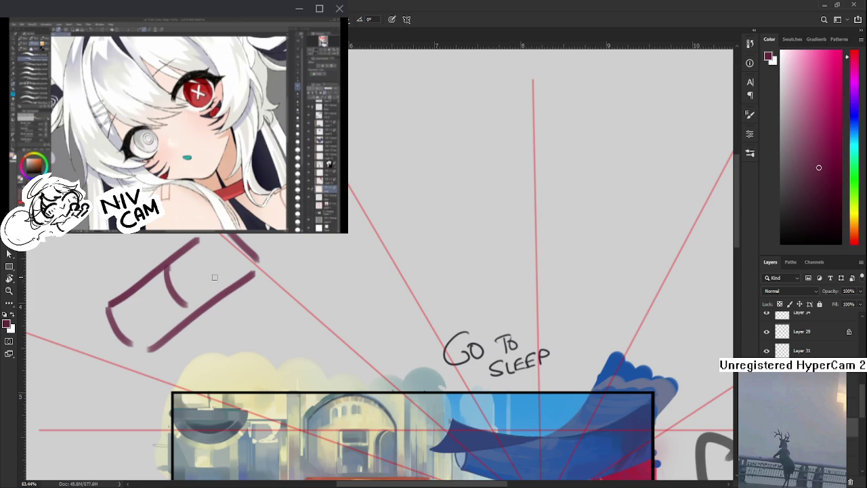
left_click_drag(183, 278, 221, 252)
mouse_move(163, 265)
left_mouse_down()
mouse_move(206, 281)
mouse_move(200, 254)
left_mouse_up()
key("ctrl+z")
key("ctrl+z")
key("ctrl+z")
left_click_drag(155, 279, 203, 318)
mouse_move(171, 265)
left_mouse_down()
mouse_move(186, 244)
mouse_move(210, 244)
left_mouse_up()
key("ctrl+z")
mouse_move(173, 263)
left_mouse_down()
mouse_move(205, 248)
mouse_move(203, 323)
mouse_move(186, 347)
left_mouse_up()
key("l")
mouse_move(284, 290)
left_mouse_down()
mouse_move(131, 385)
mouse_move(278, 291)
left_mouse_up()
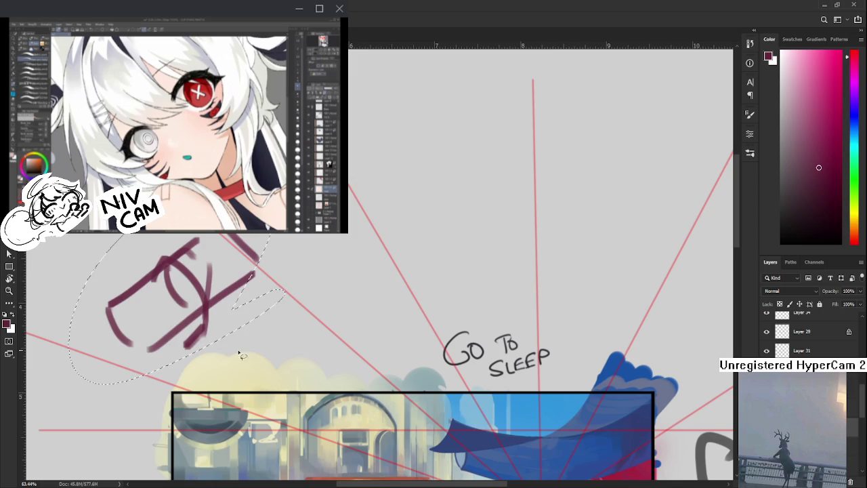
key("Delete")
left_click_drag(271, 333, 285, 319)
key("Delete")
key("ctrl+d")
scroll(304, 342, "down", 3)
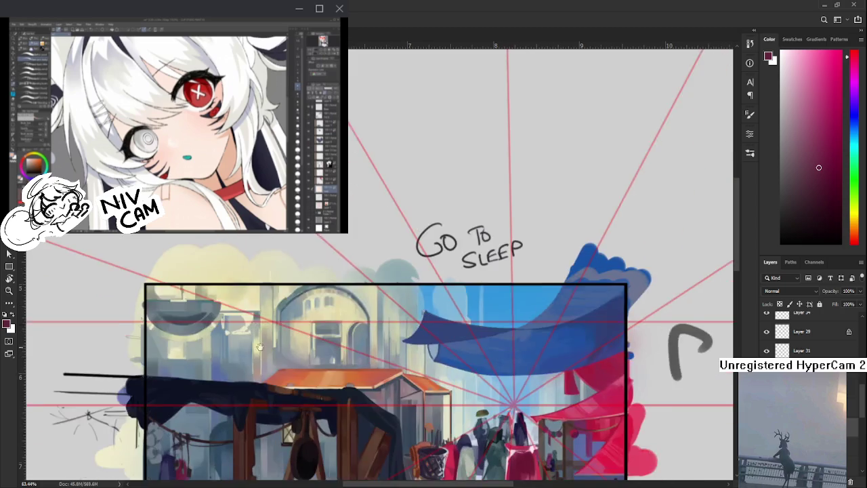
Paint the stall backdrop with sampled dark blue, light cyan and light blue-grey
scroll(278, 325, "down", 3)
scroll(251, 308, "down", 3)
scroll(222, 293, "up", 1)
key("b")
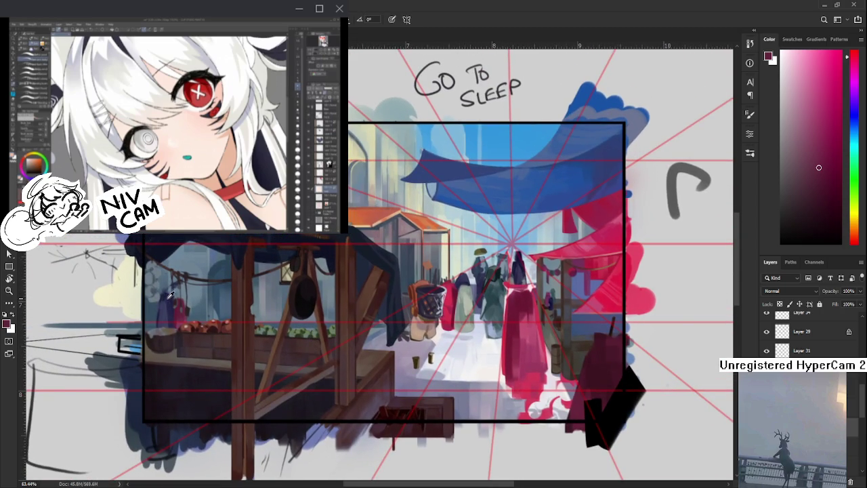
left_click(168, 297, "alt")
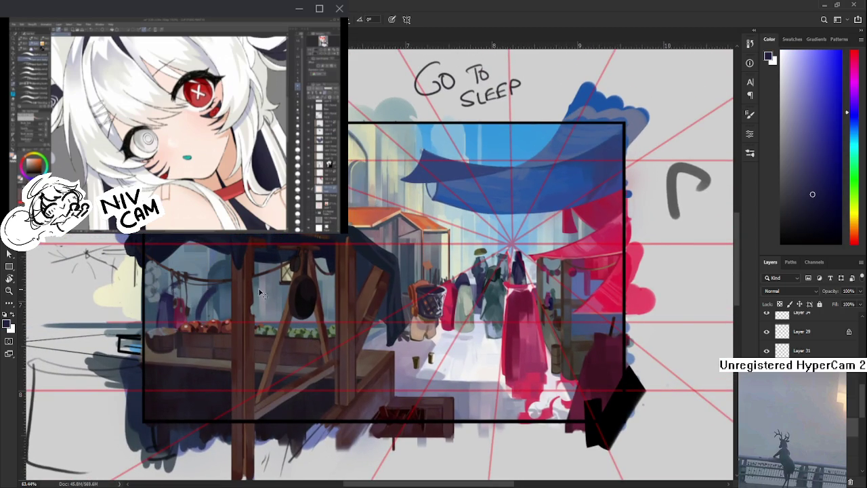
left_click_drag(245, 292, 215, 301)
left_click(450, 308, "alt")
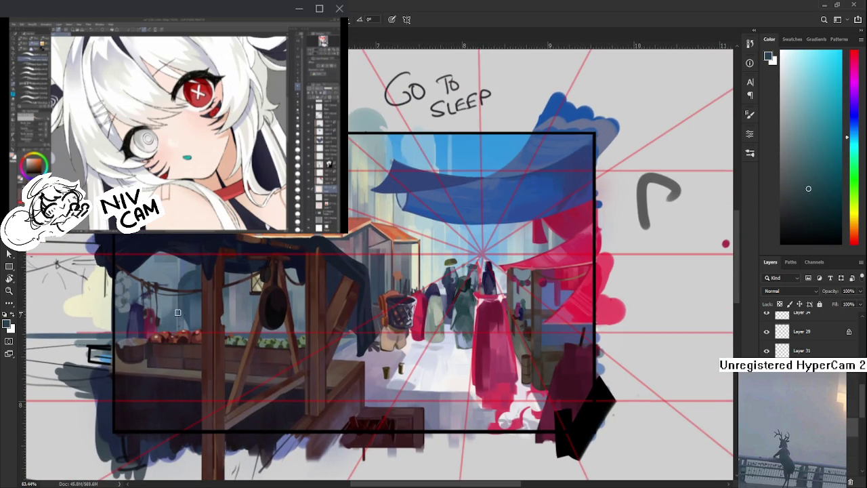
key("e")
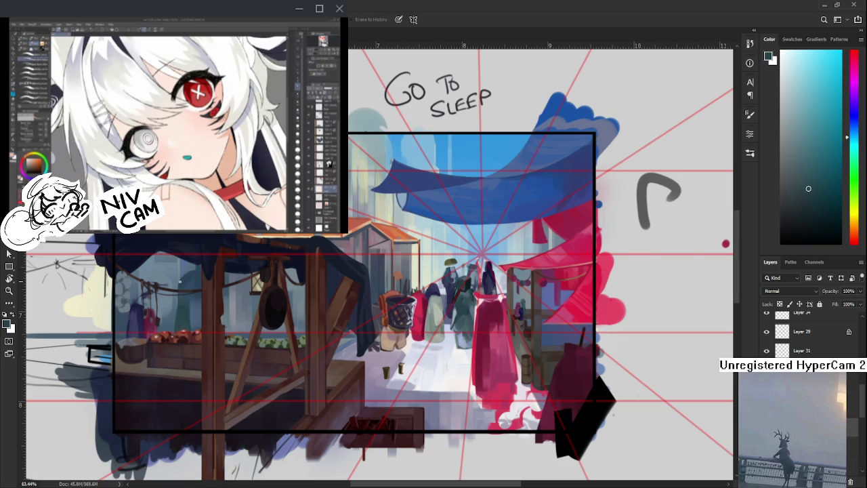
key("b")
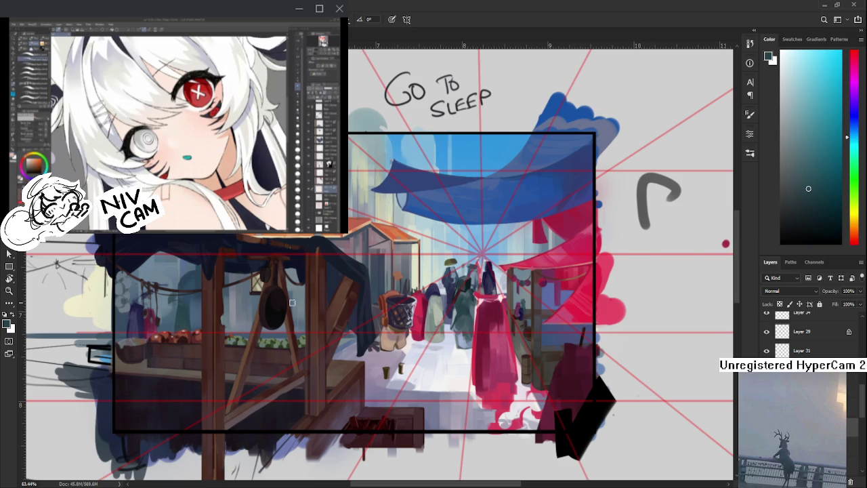
left_click(464, 354, "alt")
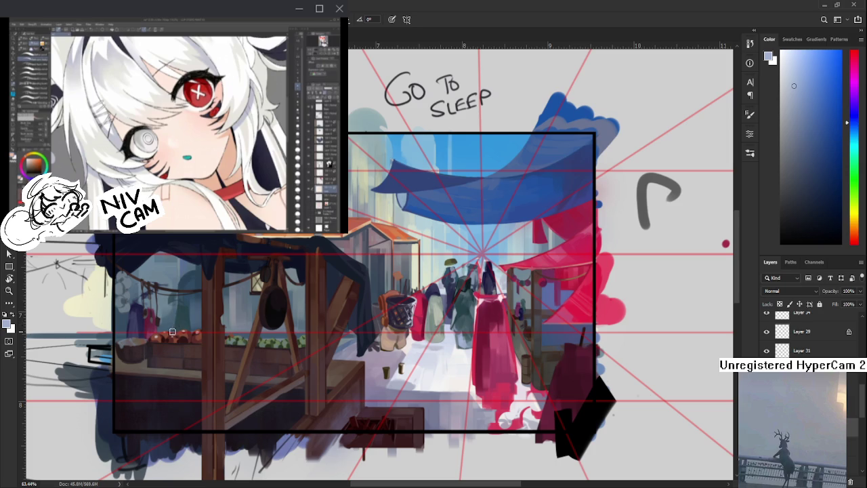
Deepen the area behind the hanging goods with sampled dark teal and darker blues
left_click(176, 316, "alt")
left_click(172, 317, "alt")
left_click(187, 317, "alt")
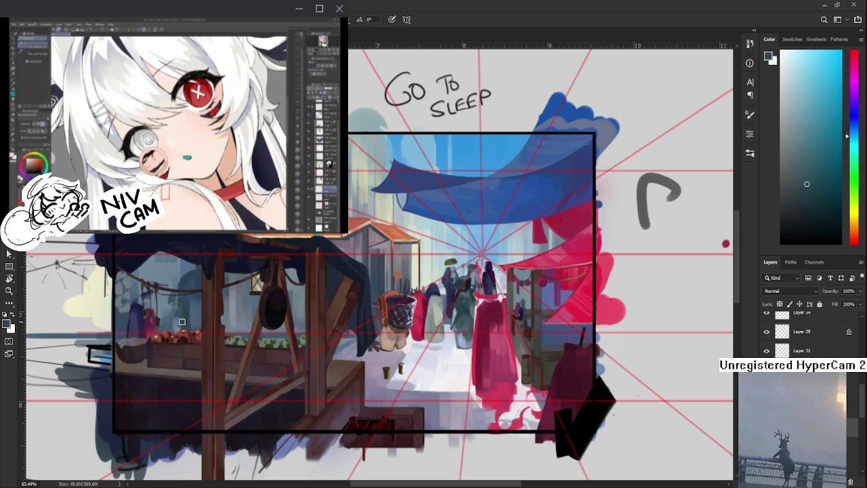
left_click(176, 328, "alt")
left_click(179, 324, "alt")
left_click(180, 325, "alt")
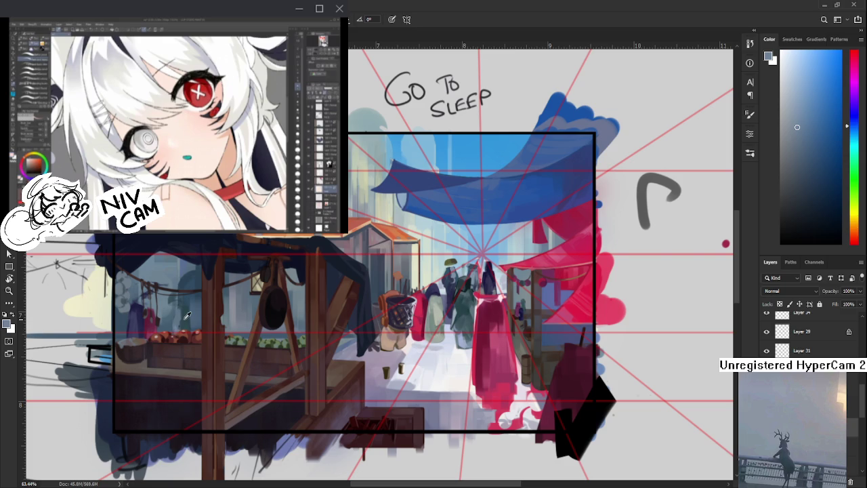
left_click(176, 326, "alt")
left_click(185, 321, "alt")
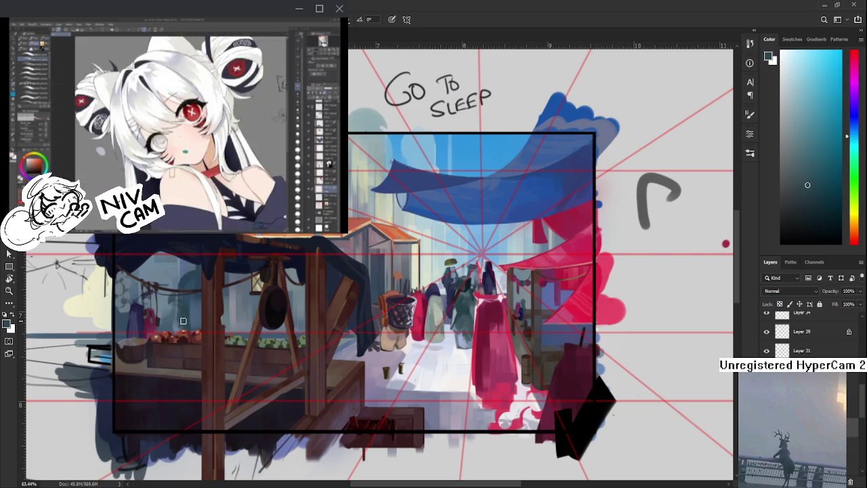
Erase and repaint beneath the left stall near the apples with resampled nearby colours
key("e")
key("b")
left_click(179, 310, "alt")
left_click(177, 309, "alt")
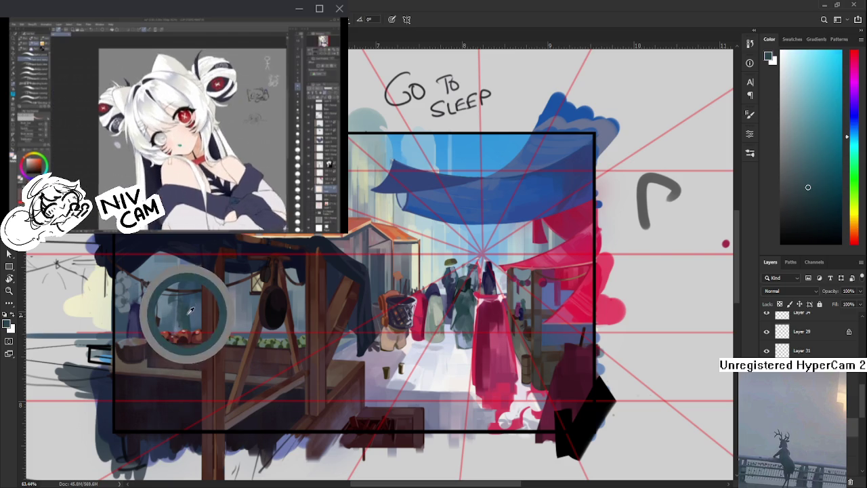
left_click(184, 319, "alt")
left_click(183, 318, "alt")
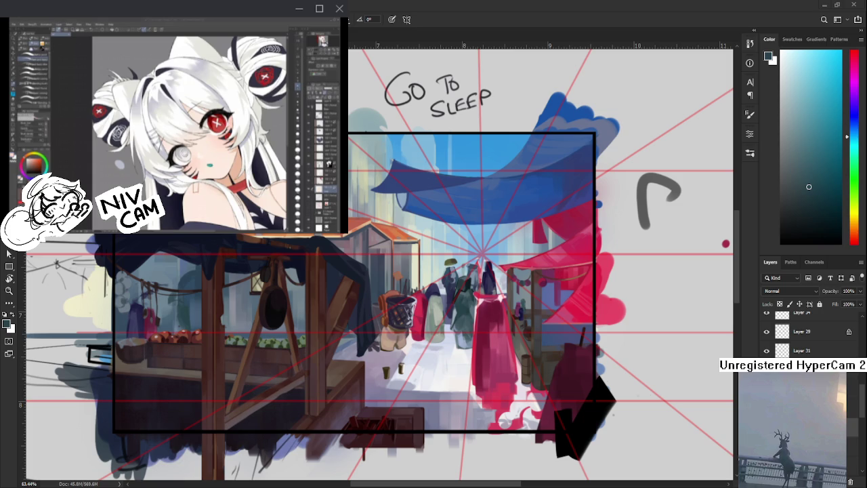
scroll(241, 303, "up", 3)
Touch up the wall behind the apples with sampled lighter blues and backdrop tones
left_click_drag(241, 303, 283, 313)
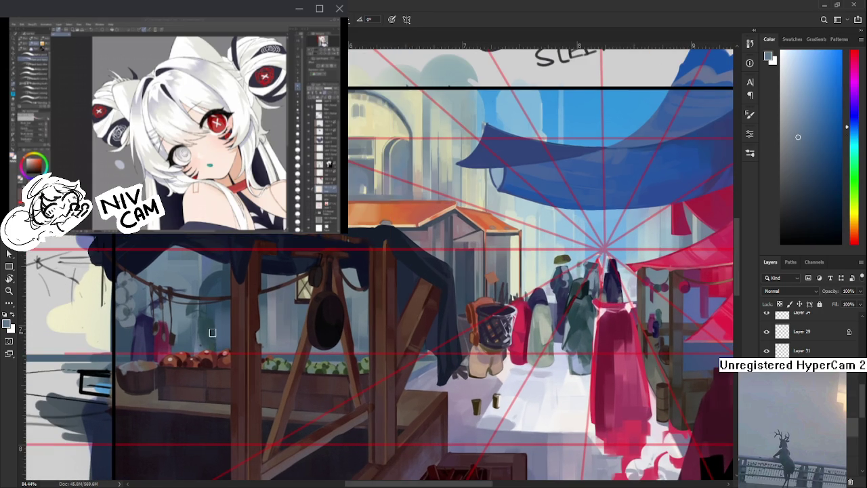
left_click(210, 328, "alt")
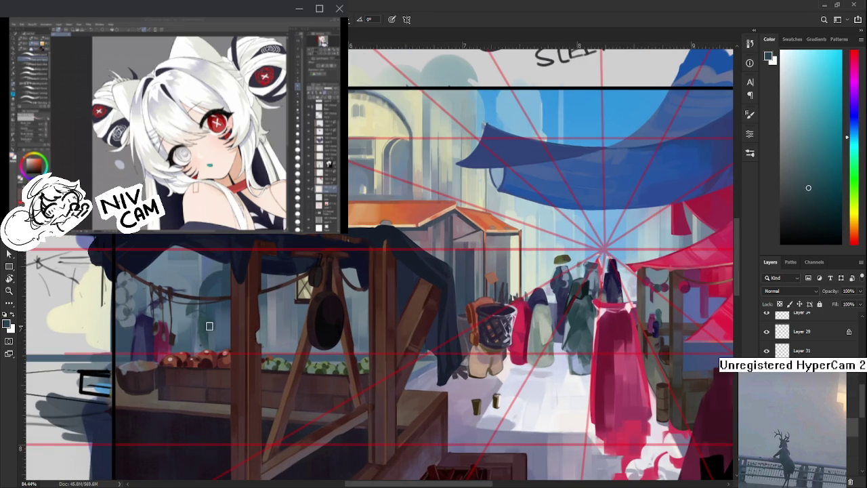
left_click(213, 330, "alt")
left_click(214, 345, "alt")
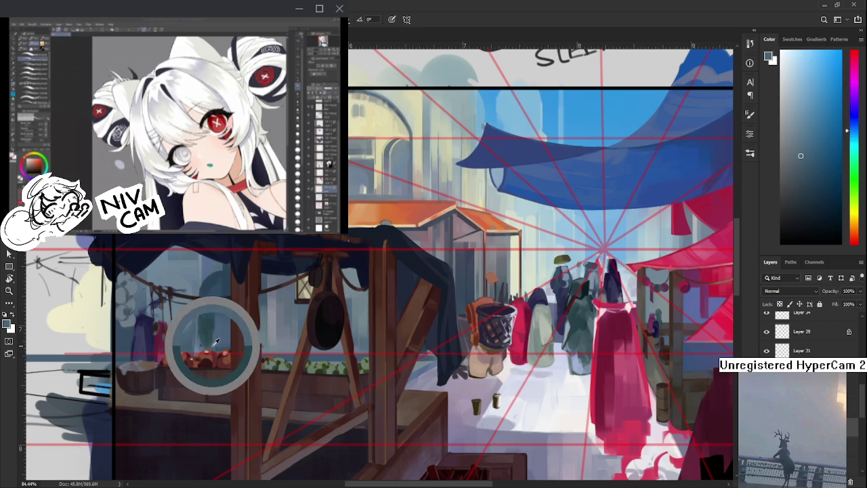
left_click(215, 342, "alt")
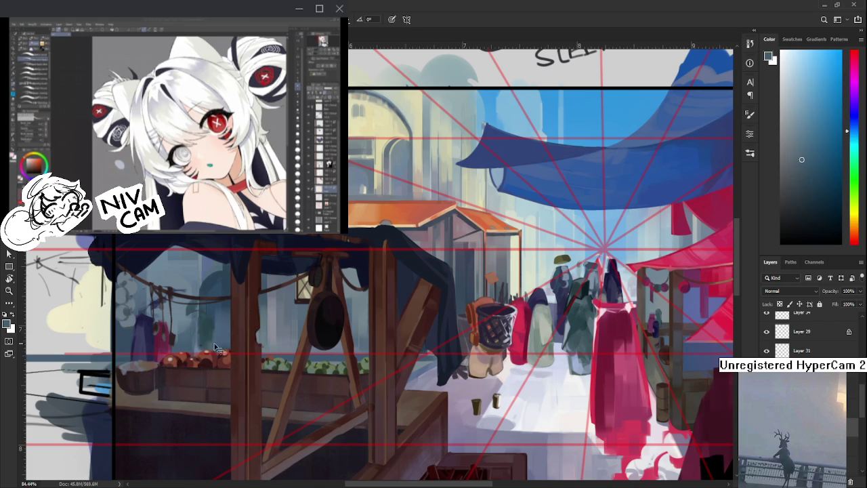
left_click(207, 336, "alt")
left_click(214, 341, "alt")
left_click(208, 331, "alt")
left_click(213, 334, "alt")
left_click(209, 317, "alt")
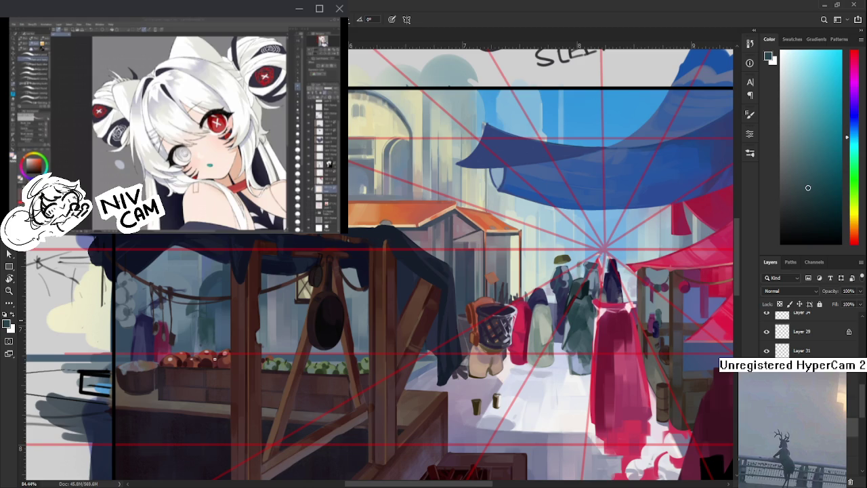
key("e")
scroll(258, 334, "down", 5)
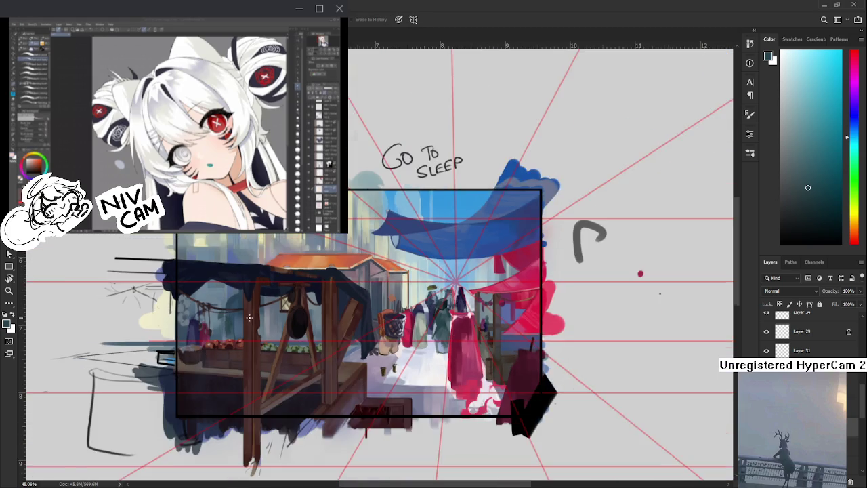
Darken the colour, then repaint around the apples with a sampled light greyish blue at 113% zoom
scroll(670, 252, "up", 5)
left_click_drag(797, 219, 820, 214)
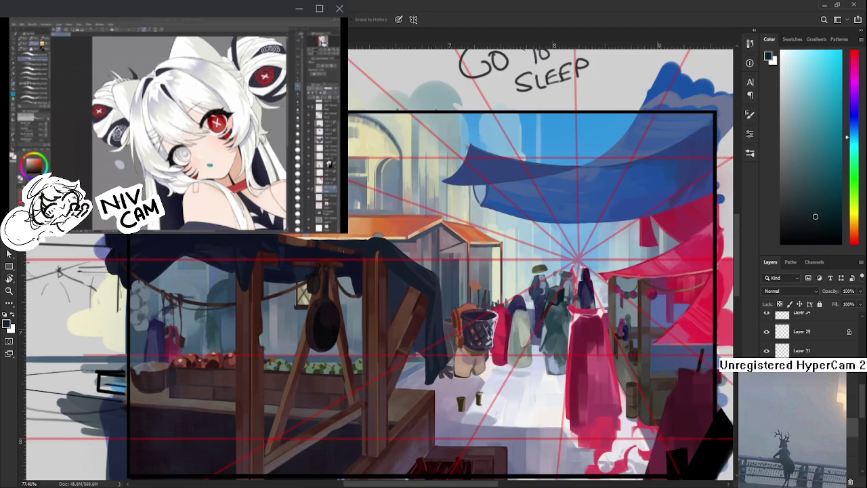
key("b")
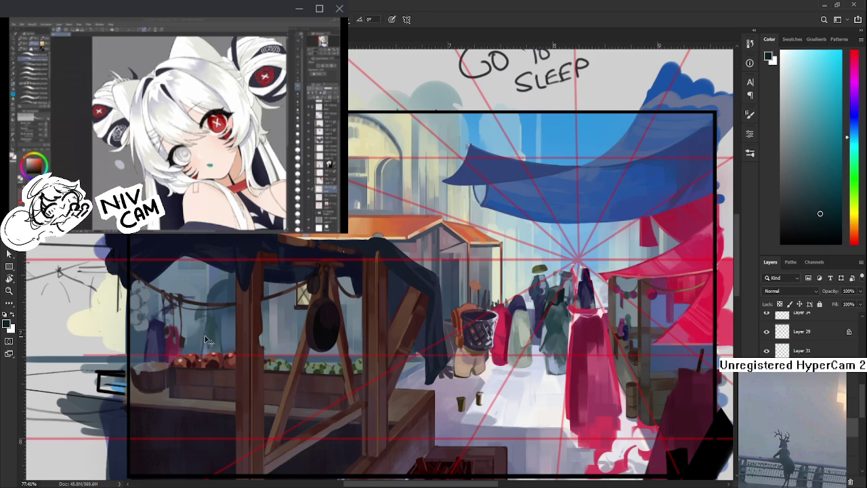
key("e")
left_click(220, 339, "alt")
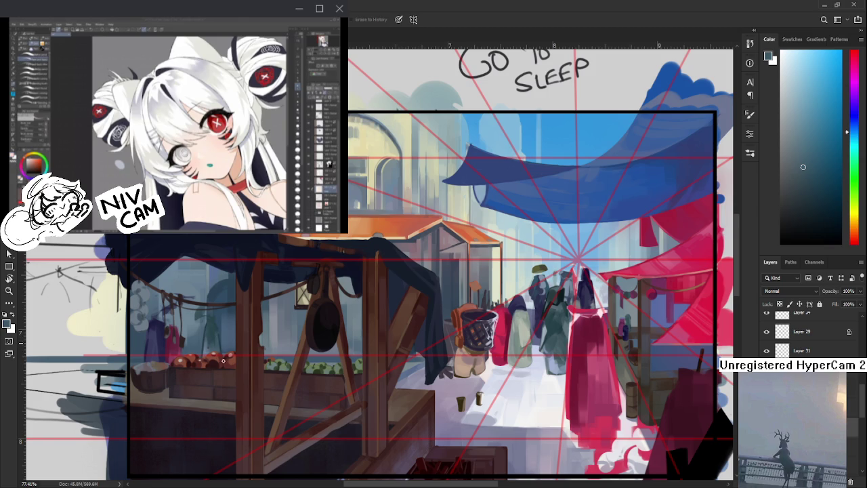
scroll(280, 372, "down", 2)
scroll(280, 372, "down", 2)
scroll(280, 372, "up", 1)
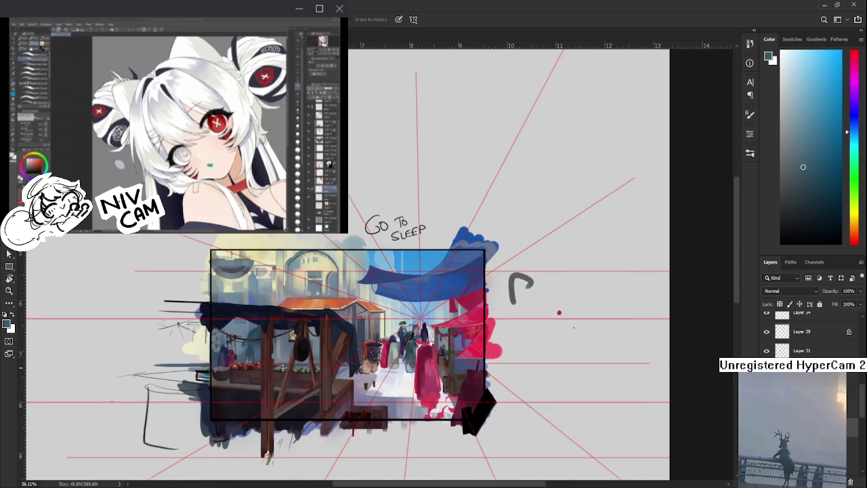
scroll(282, 369, "up", 4)
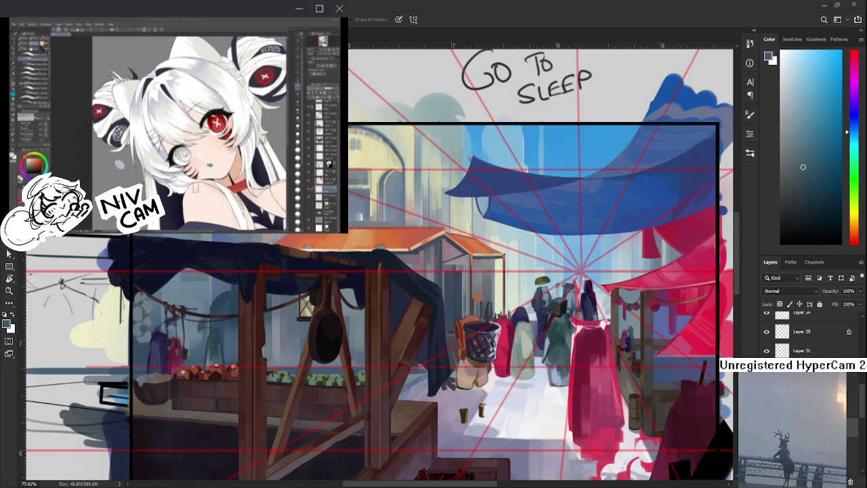
scroll(210, 336, "up", 3)
scroll(210, 336, "up", 2)
left_click(224, 346, "alt")
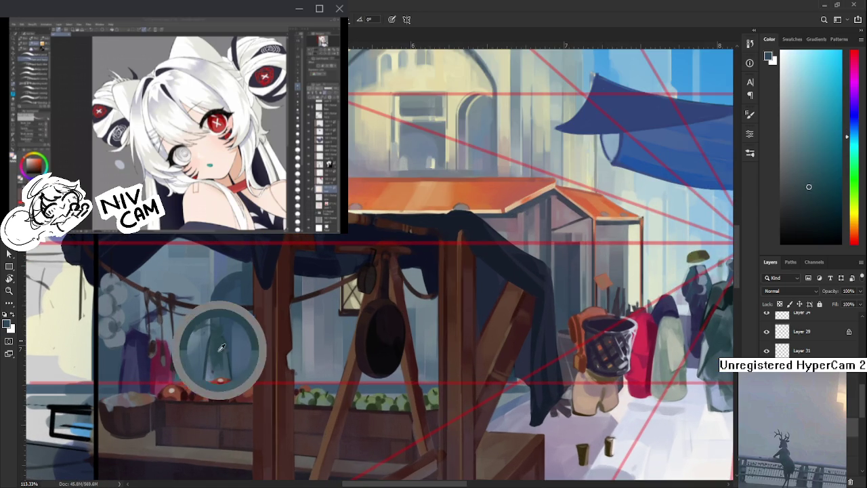
Add a muted teal rounded form behind the hanging goods using resampled backdrop tones
key("e")
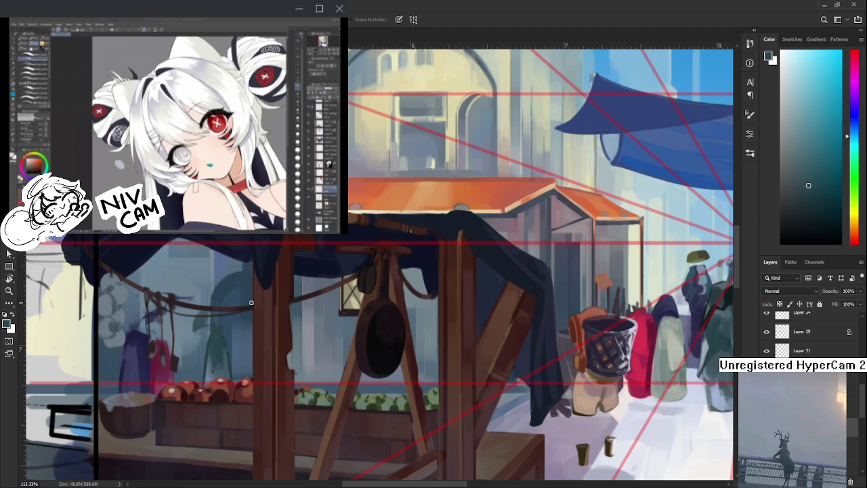
left_click_drag(241, 343, 257, 331)
left_click(256, 339, "alt")
left_click(263, 340, "alt")
left_click(262, 341, "alt")
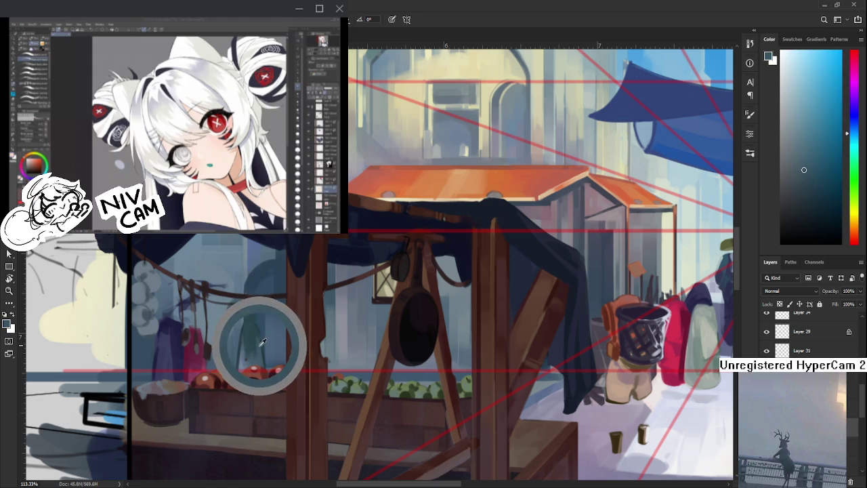
left_click(261, 351, "alt")
left_click(257, 331, "alt")
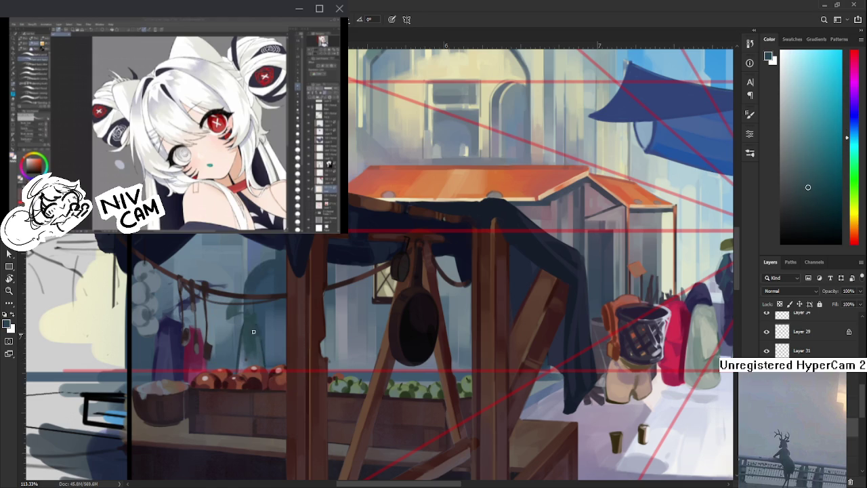